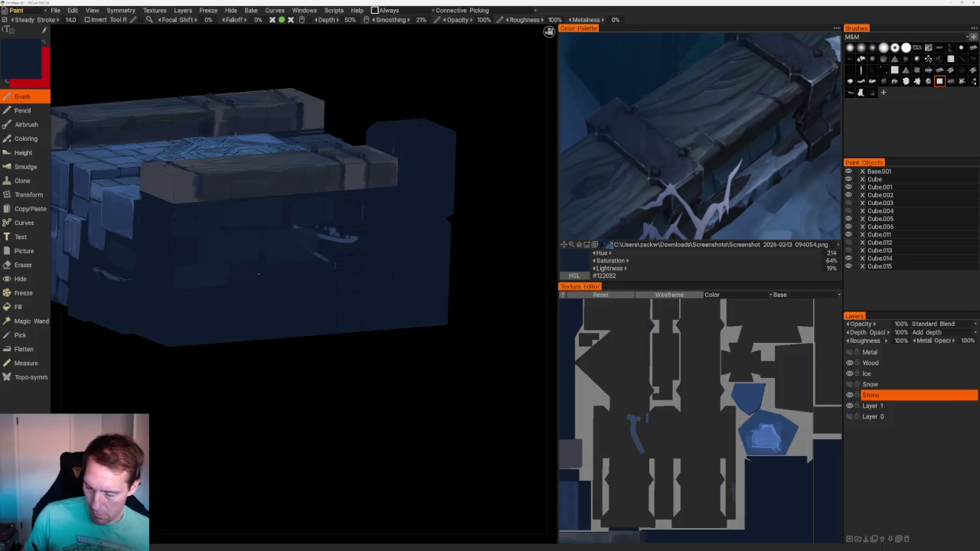
- Paint on the Wood layer using the dark grey-blue colour #232934
{"action": "scroll", "coordinate": [287, 272], "scroll_direction": "down", "scroll_amount": 5}
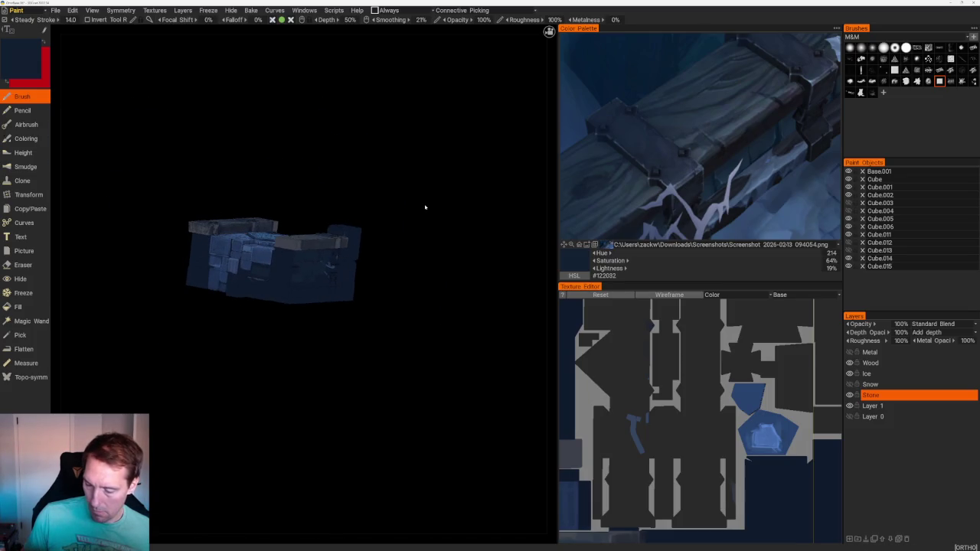
{"action": "left_click_drag", "start_coordinate": [424, 207], "coordinate": [412, 259]}
{"action": "scroll", "coordinate": [412, 260], "scroll_direction": "up", "scroll_amount": 5}
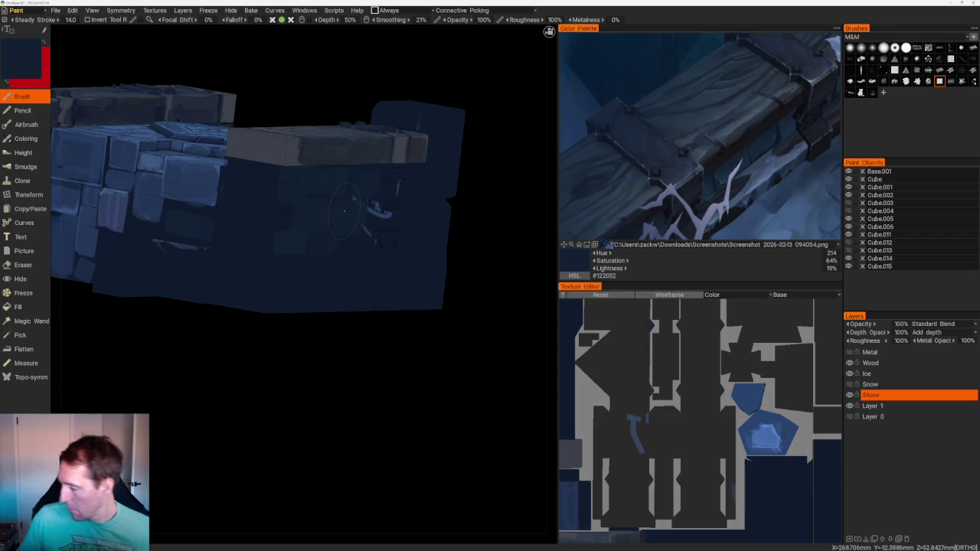
{"action": "left_click", "coordinate": [888, 364]}
{"action": "key", "text": "v"}
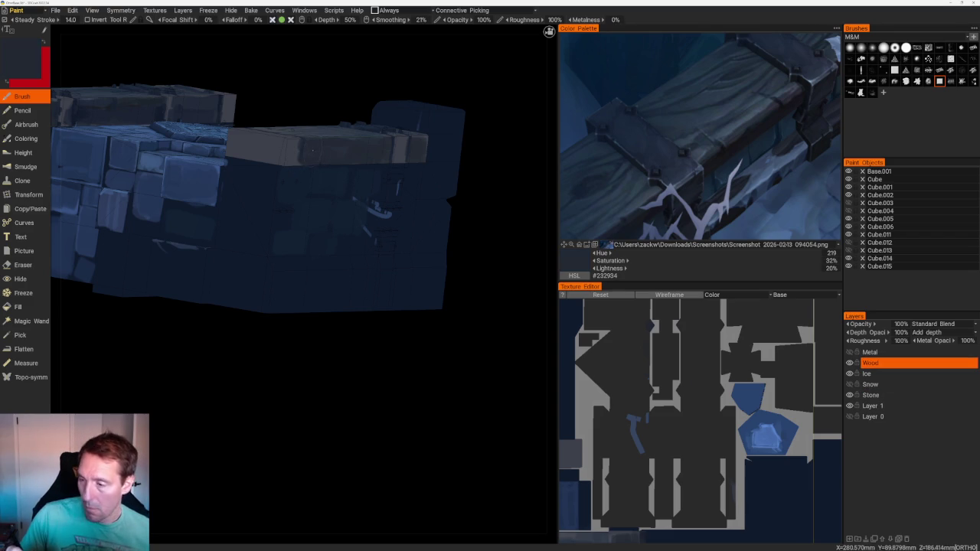
- Orbit in on the plank corner, then snap to the orthographic front view
{"action": "scroll", "coordinate": [325, 341], "scroll_direction": "up", "scroll_amount": 3}
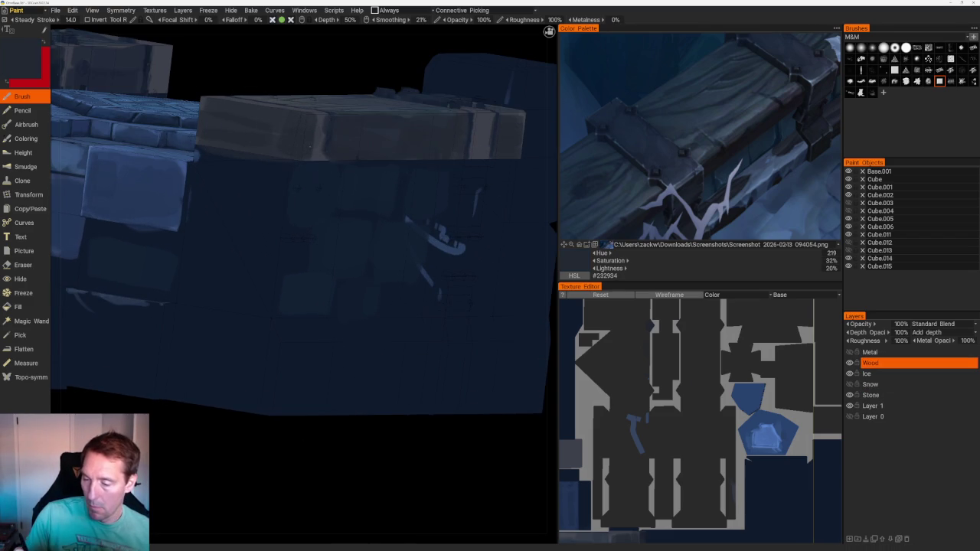
{"action": "left_click_drag", "start_coordinate": [285, 146], "coordinate": [304, 134], "text": "alt"}
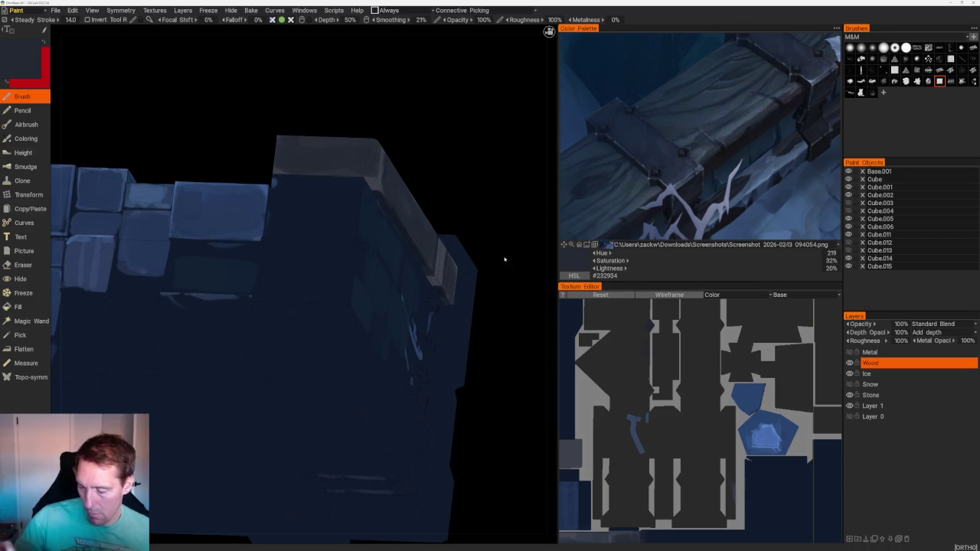
{"action": "key", "text": "KP_1"}
- Paint faint light vertical strokes on the front beams and lighten the lower-right block
{"action": "scroll", "coordinate": [396, 166], "scroll_direction": "up", "scroll_amount": 5}
{"action": "scroll", "coordinate": [350, 309], "scroll_direction": "up", "scroll_amount": 3}
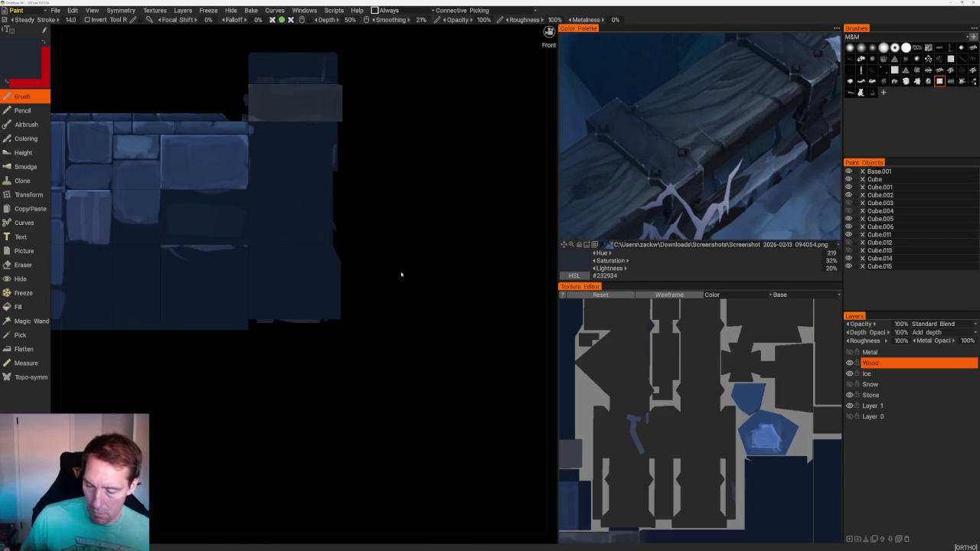
{"action": "left_click_drag", "start_coordinate": [256, 252], "coordinate": [257, 313]}
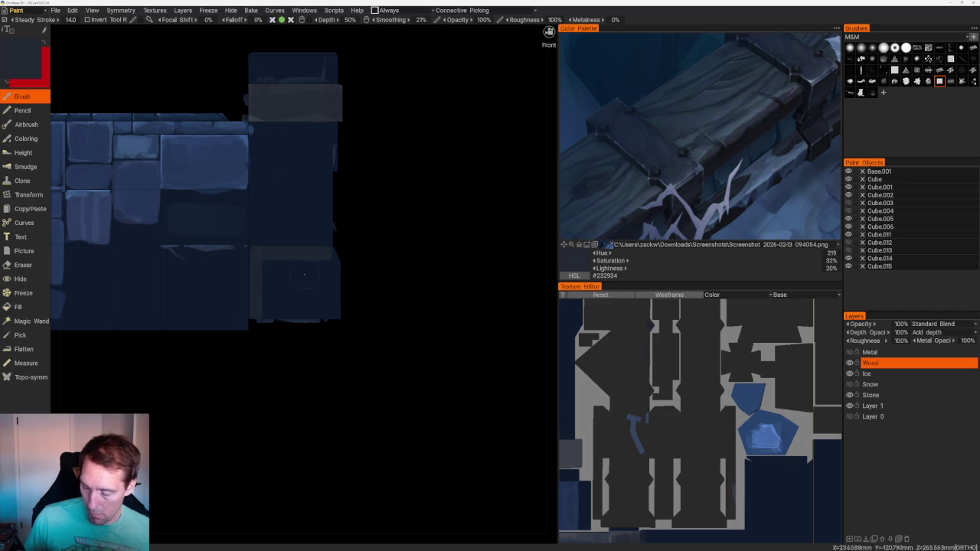
{"action": "mouse_move", "coordinate": [261, 310]}
{"action": "left_mouse_down"}
{"action": "mouse_move", "coordinate": [332, 291]}
{"action": "mouse_move", "coordinate": [322, 259]}
{"action": "mouse_move", "coordinate": [278, 307]}
{"action": "left_mouse_up"}
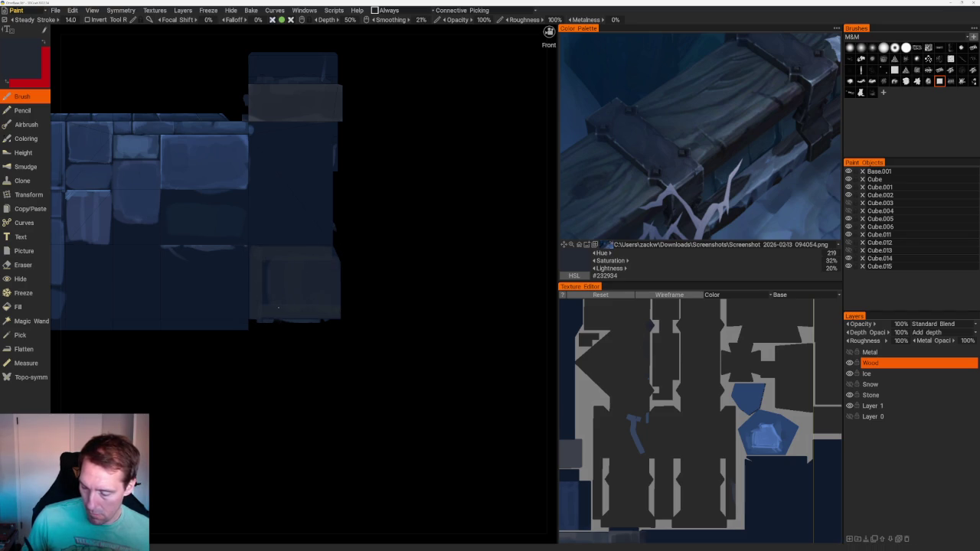
- On the block's right side, paint and widen a light vertical streak
{"action": "mouse_move", "coordinate": [421, 297]}
{"action": "left_mouse_down"}
{"action": "mouse_move", "coordinate": [460, 240]}
{"action": "mouse_move", "coordinate": [382, 258]}
{"action": "mouse_move", "coordinate": [378, 317]}
{"action": "left_mouse_up"}
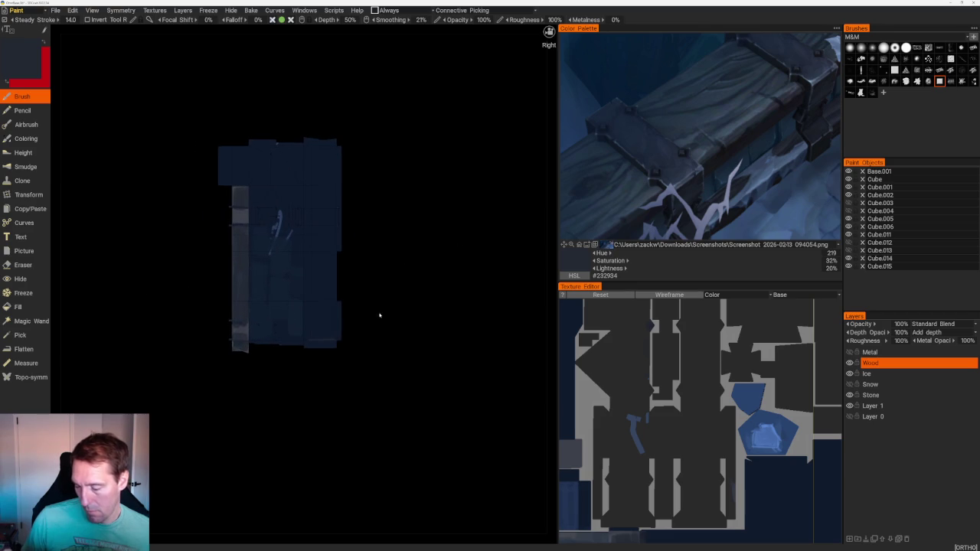
{"action": "left_click_drag", "start_coordinate": [313, 326], "coordinate": [323, 281]}
{"action": "mouse_move", "coordinate": [330, 243]}
{"action": "left_mouse_down"}
{"action": "mouse_move", "coordinate": [328, 229]}
{"action": "mouse_move", "coordinate": [307, 274]}
{"action": "left_mouse_up"}
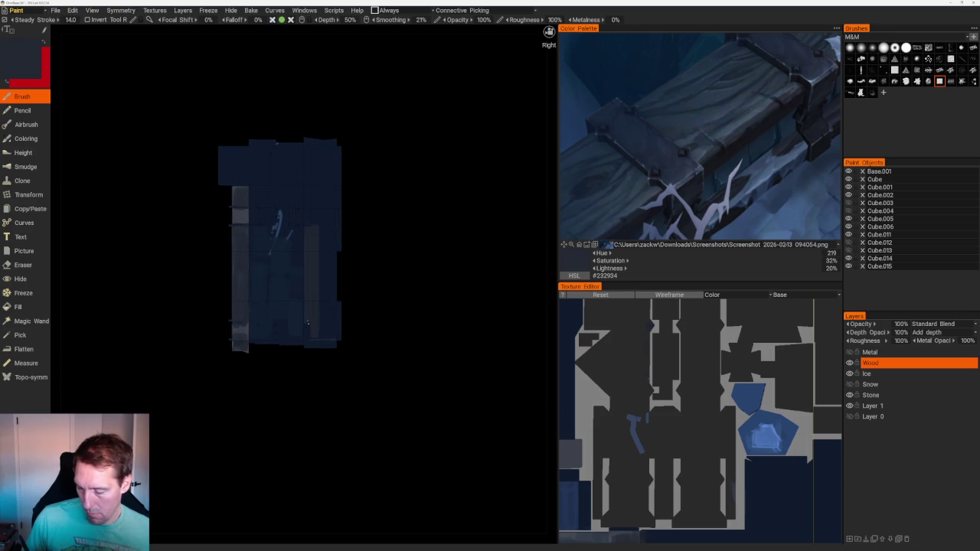
{"action": "left_click_drag", "start_coordinate": [308, 338], "coordinate": [414, 251]}
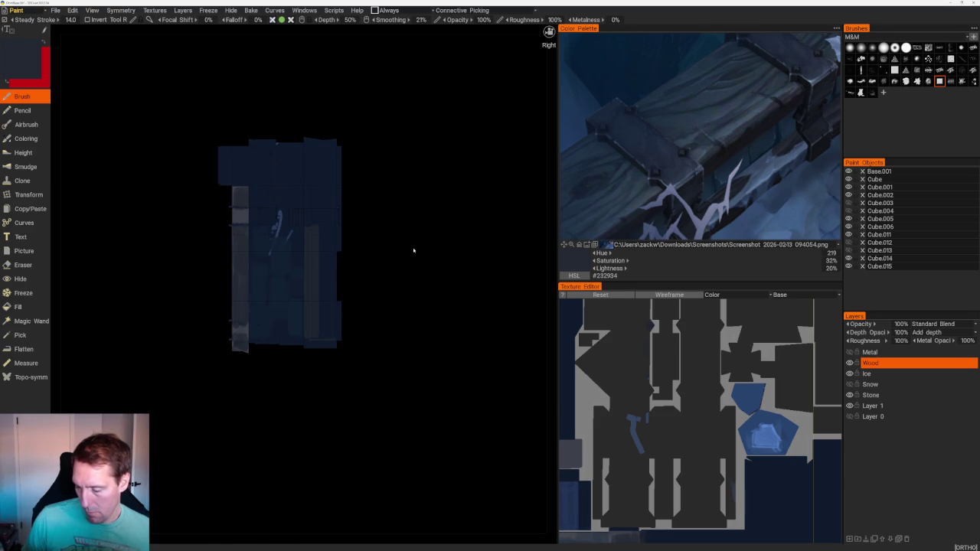
{"action": "left_click_drag", "start_coordinate": [325, 230], "coordinate": [325, 334]}
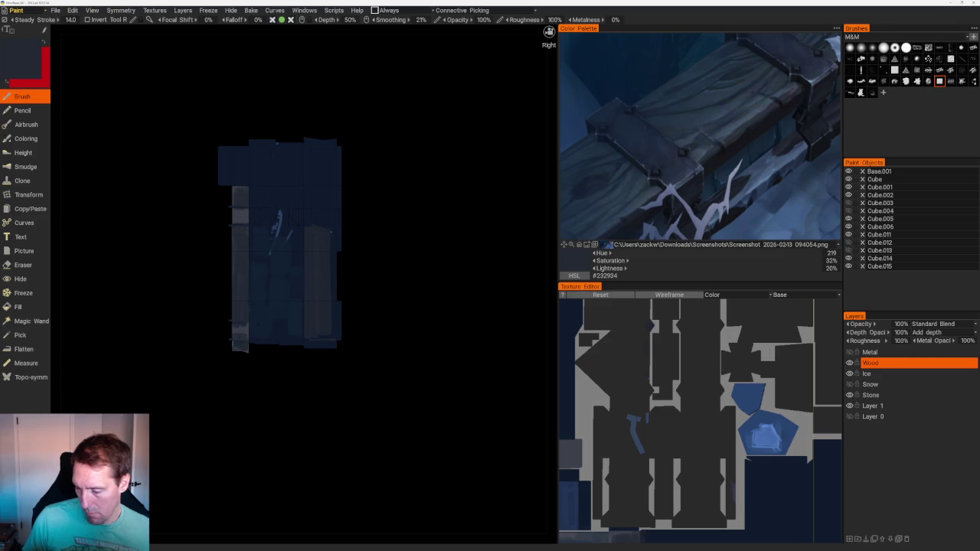
{"action": "mouse_move", "coordinate": [377, 310]}
{"action": "left_mouse_down"}
{"action": "mouse_move", "coordinate": [347, 222]}
{"action": "mouse_move", "coordinate": [381, 276]}
{"action": "left_mouse_up"}
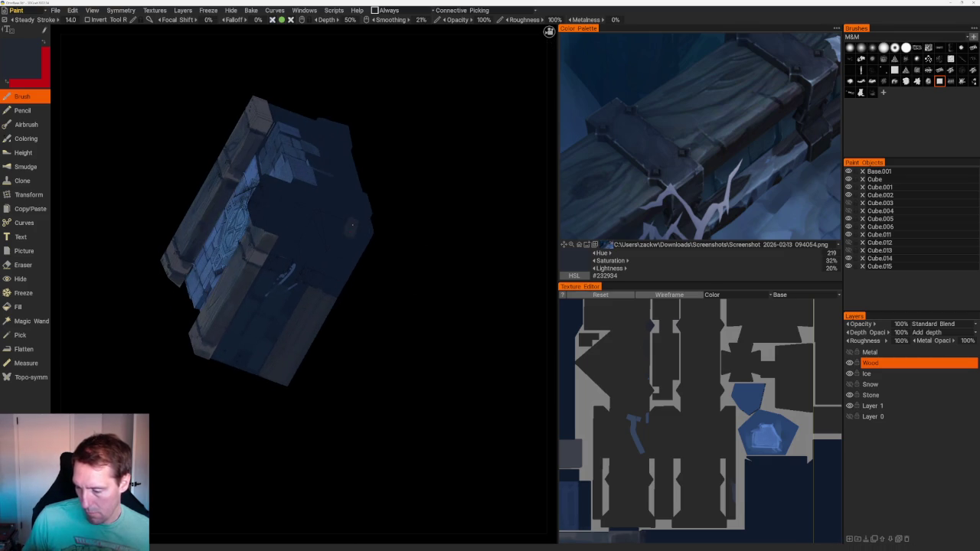
- Turn past the back and right sides to the underside, then paint a light upper-right stroke
{"action": "left_click_drag", "start_coordinate": [351, 228], "coordinate": [378, 261]}
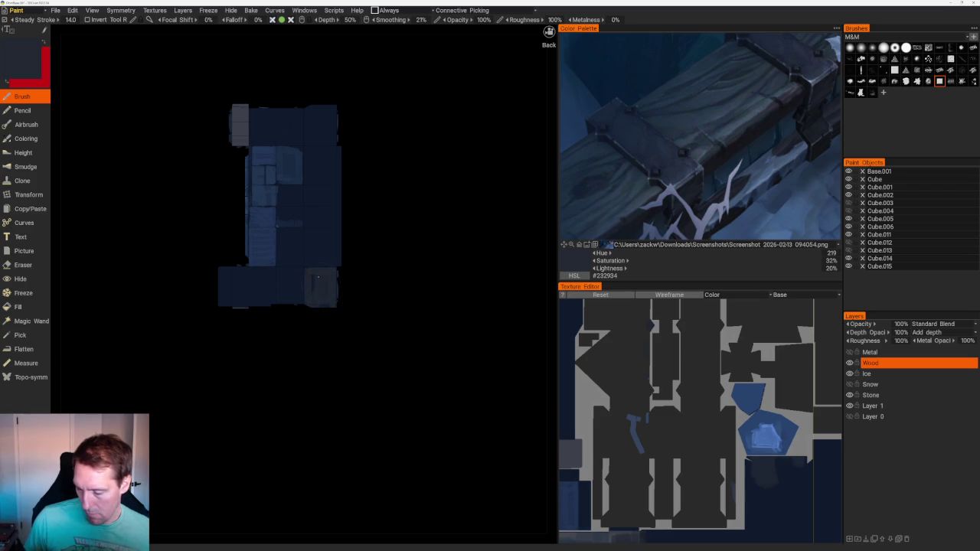
{"action": "mouse_move", "coordinate": [383, 303]}
{"action": "left_mouse_down"}
{"action": "mouse_move", "coordinate": [460, 213]}
{"action": "mouse_move", "coordinate": [376, 234]}
{"action": "mouse_move", "coordinate": [347, 260]}
{"action": "left_mouse_up"}
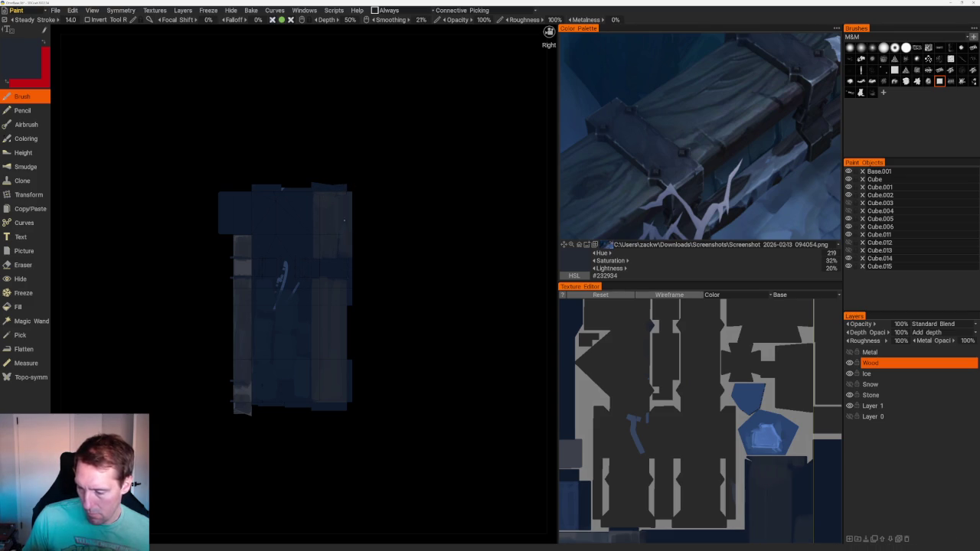
{"action": "scroll", "coordinate": [394, 248], "scroll_direction": "down", "scroll_amount": 5}
{"action": "mouse_move", "coordinate": [324, 140]}
{"action": "left_mouse_down"}
{"action": "mouse_move", "coordinate": [306, 227]}
{"action": "mouse_move", "coordinate": [368, 242]}
{"action": "mouse_move", "coordinate": [352, 240]}
{"action": "mouse_move", "coordinate": [419, 235]}
{"action": "mouse_move", "coordinate": [477, 263]}
{"action": "mouse_move", "coordinate": [390, 263]}
{"action": "mouse_move", "coordinate": [444, 241]}
{"action": "left_mouse_up"}
{"action": "scroll", "coordinate": [423, 278], "scroll_direction": "up", "scroll_amount": 5}
{"action": "mouse_move", "coordinate": [423, 278]}
{"action": "left_mouse_down"}
{"action": "mouse_move", "coordinate": [424, 232]}
{"action": "mouse_move", "coordinate": [426, 298]}
{"action": "mouse_move", "coordinate": [316, 190]}
{"action": "mouse_move", "coordinate": [310, 394]}
{"action": "mouse_move", "coordinate": [341, 360]}
{"action": "mouse_move", "coordinate": [332, 339]}
{"action": "left_mouse_up"}
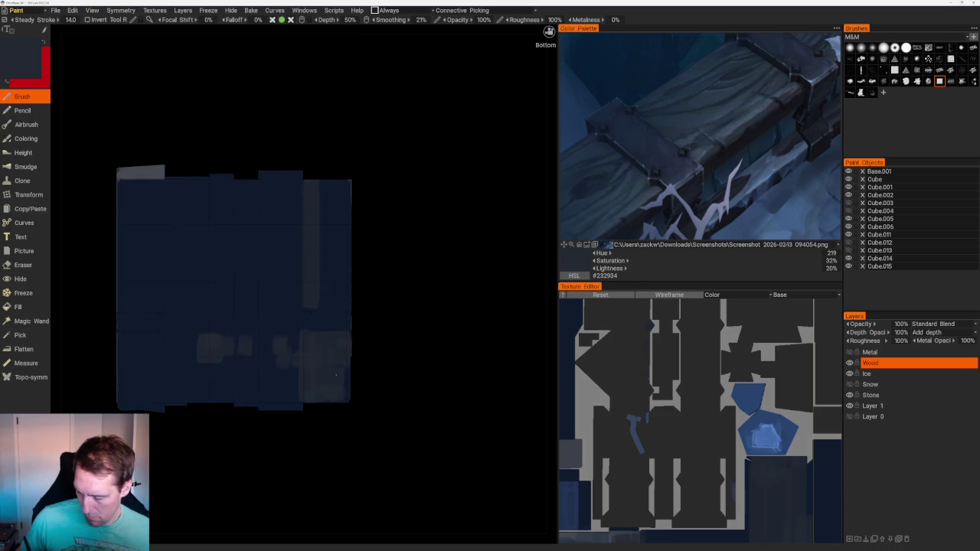
{"action": "mouse_move", "coordinate": [324, 188]}
{"action": "left_mouse_down"}
{"action": "mouse_move", "coordinate": [342, 193]}
{"action": "mouse_move", "coordinate": [341, 265]}
{"action": "left_mouse_up"}
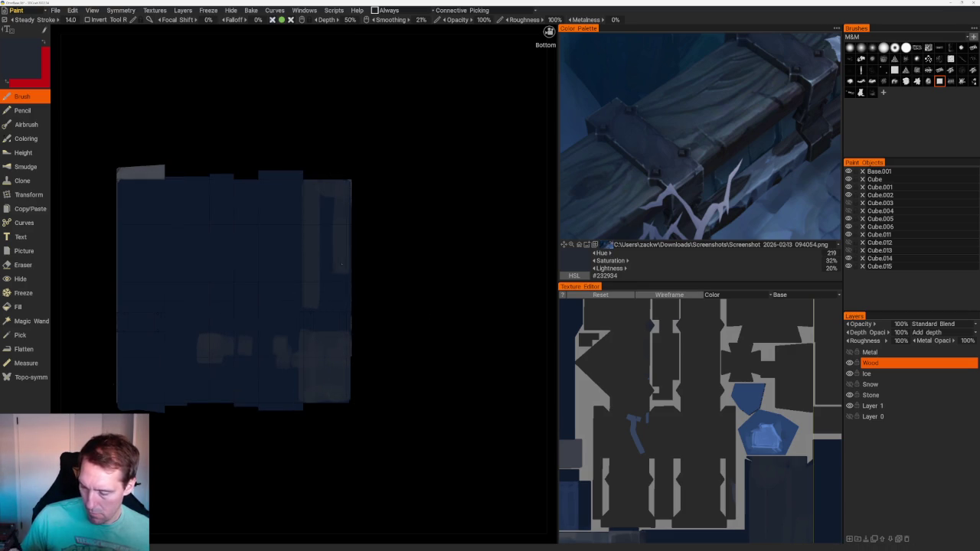
- Undo the underside stroke, switch to erasing, and return to the flat underside view
{"action": "key", "text": "ctrl+z"}
{"action": "key", "text": "e"}
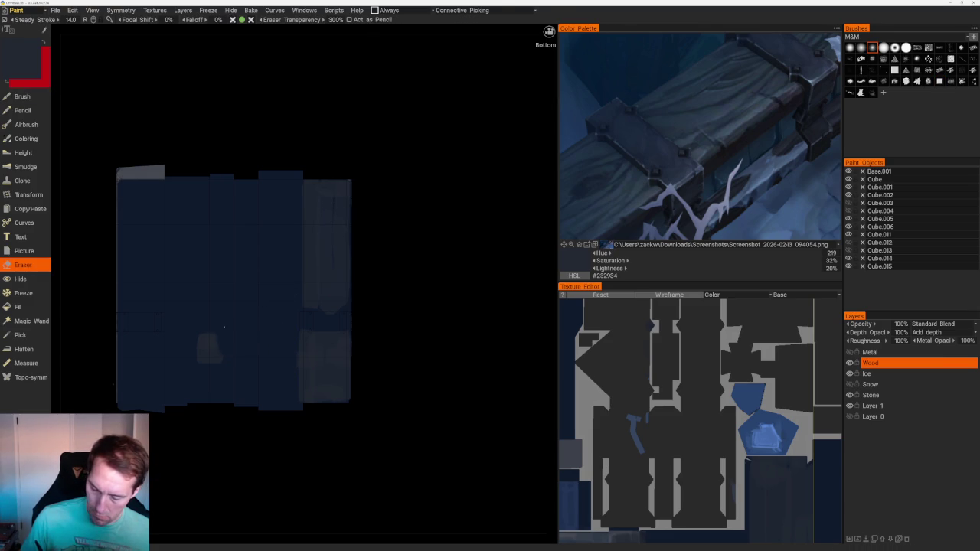
{"action": "mouse_move", "coordinate": [222, 354]}
{"action": "middle_mouse_down"}
{"action": "mouse_move", "coordinate": [411, 286]}
{"action": "mouse_move", "coordinate": [394, 313]}
{"action": "mouse_move", "coordinate": [376, 215]}
{"action": "mouse_move", "coordinate": [431, 254]}
{"action": "mouse_move", "coordinate": [457, 220]}
{"action": "mouse_move", "coordinate": [477, 284]}
{"action": "mouse_move", "coordinate": [422, 248]}
{"action": "middle_mouse_up"}
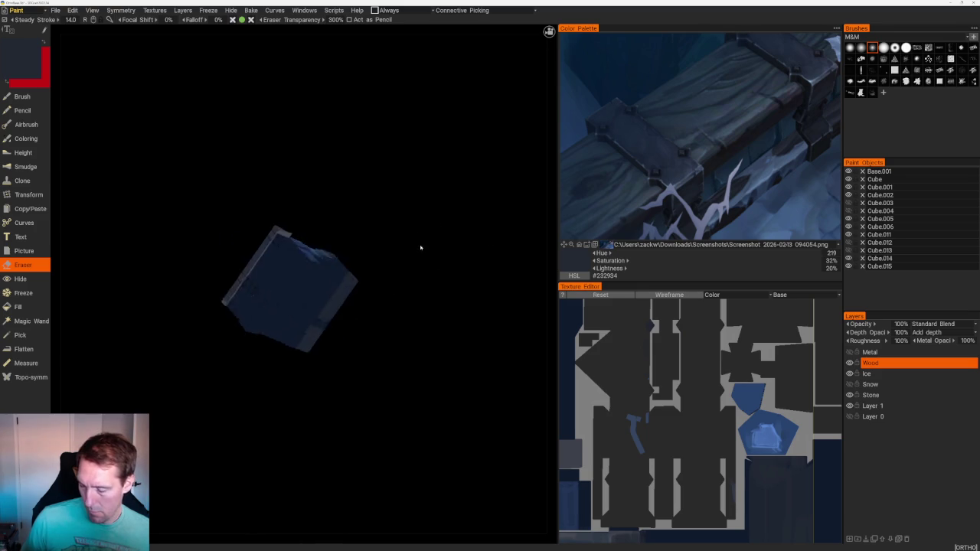
{"action": "scroll", "coordinate": [437, 328], "scroll_direction": "up", "scroll_amount": 3}
{"action": "scroll", "coordinate": [469, 276], "scroll_direction": "up", "scroll_amount": 3}
{"action": "mouse_move", "coordinate": [470, 276]}
{"action": "middle_mouse_down"}
{"action": "mouse_move", "coordinate": [473, 288]}
{"action": "mouse_move", "coordinate": [453, 291]}
{"action": "mouse_move", "coordinate": [447, 256]}
{"action": "mouse_move", "coordinate": [464, 276]}
{"action": "middle_mouse_up"}
- With the brush, paint a light vertical highlight down the underside's left part, redoing it once
{"action": "key", "text": "b"}
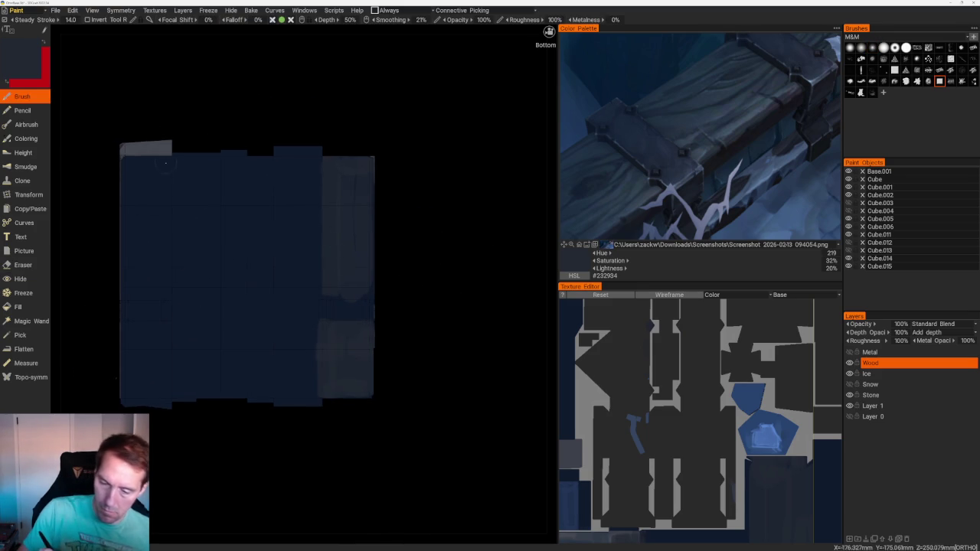
{"action": "left_click_drag", "start_coordinate": [165, 163], "coordinate": [166, 262]}
{"action": "key", "text": "ctrl+z"}
{"action": "left_click_drag", "start_coordinate": [167, 158], "coordinate": [170, 280]}
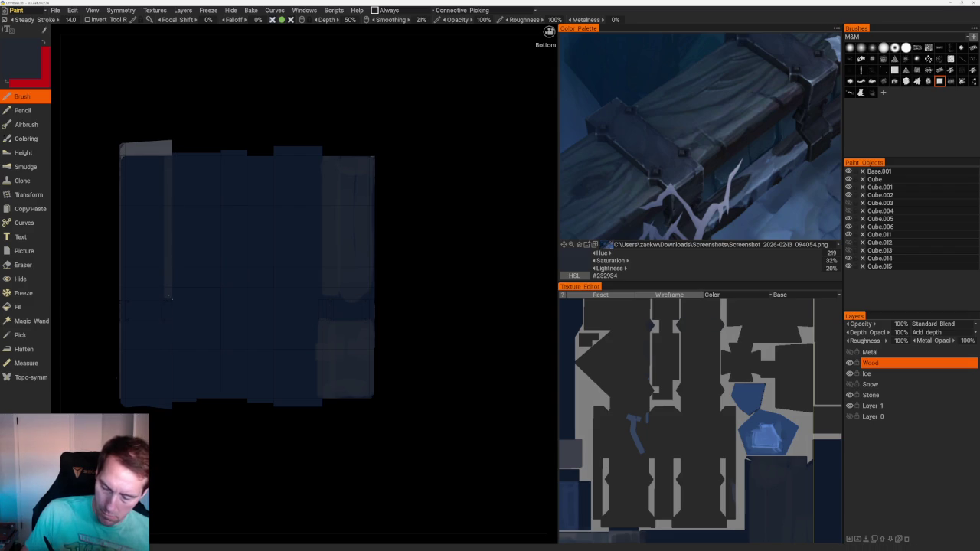
{"action": "left_click_drag", "start_coordinate": [164, 324], "coordinate": [164, 365]}
{"action": "mouse_move", "coordinate": [197, 444]}
{"action": "left_mouse_down"}
{"action": "mouse_move", "coordinate": [212, 389]}
{"action": "mouse_move", "coordinate": [234, 462]}
{"action": "mouse_move", "coordinate": [121, 311]}
{"action": "left_mouse_up"}
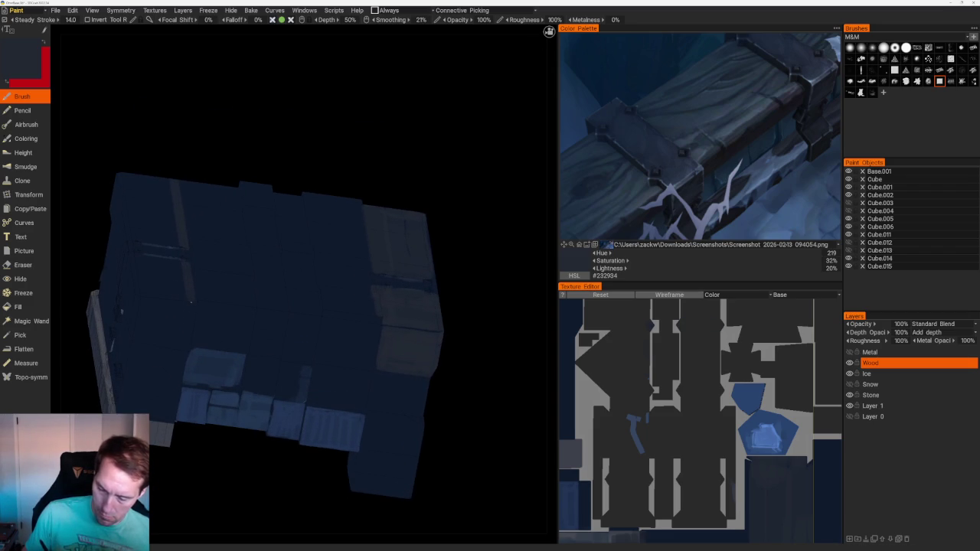
- Paint a light vertical streak on the block's left side in flat left view
{"action": "mouse_move", "coordinate": [181, 285]}
{"action": "left_mouse_down"}
{"action": "mouse_move", "coordinate": [161, 337]}
{"action": "mouse_move", "coordinate": [191, 180]}
{"action": "mouse_move", "coordinate": [350, 138]}
{"action": "left_mouse_up"}
{"action": "scroll", "coordinate": [238, 227], "scroll_direction": "up", "scroll_amount": 3}
{"action": "mouse_move", "coordinate": [291, 264]}
{"action": "left_mouse_down"}
{"action": "mouse_move", "coordinate": [385, 212]}
{"action": "mouse_move", "coordinate": [394, 155]}
{"action": "left_mouse_up"}
{"action": "scroll", "coordinate": [323, 250], "scroll_direction": "up", "scroll_amount": 2}
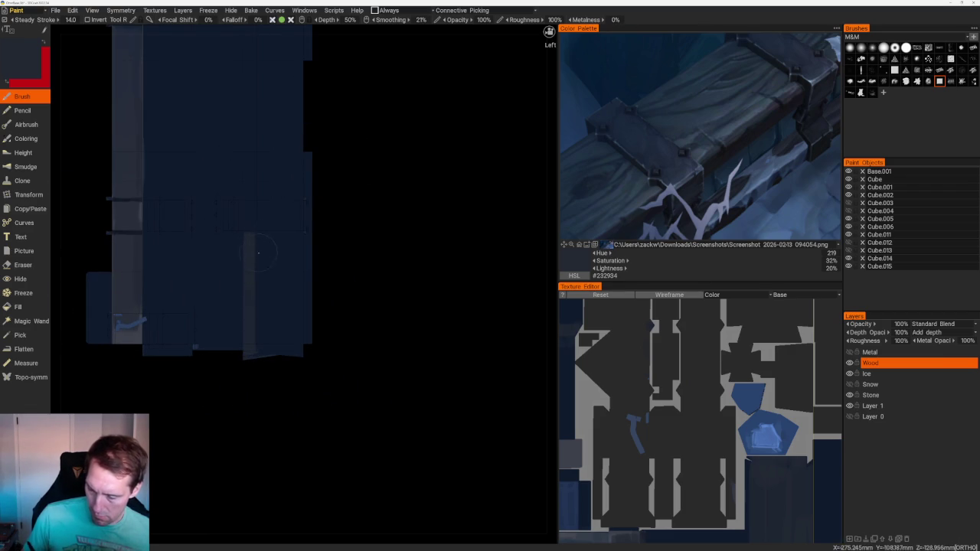
{"action": "middle_click_drag", "start_coordinate": [258, 252], "coordinate": [246, 363]}
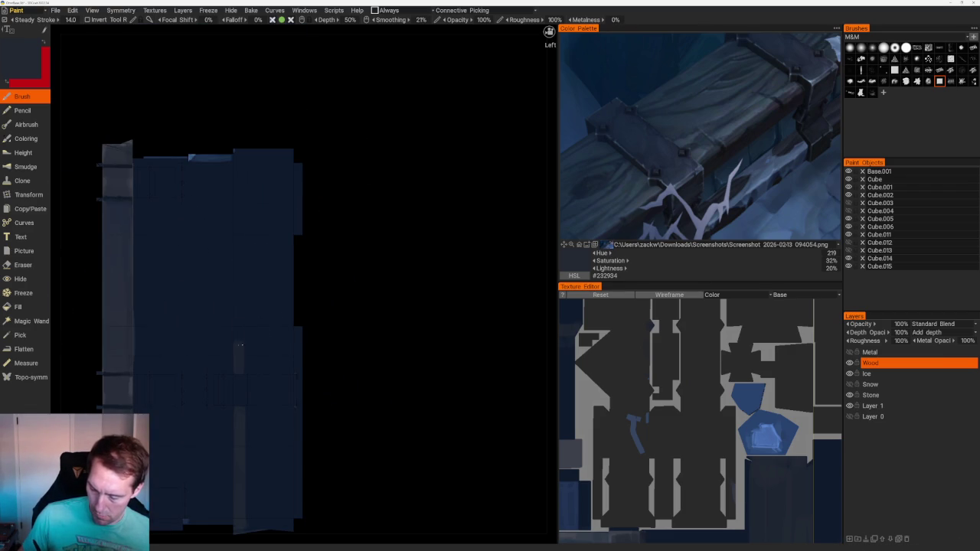
{"action": "left_click_drag", "start_coordinate": [241, 345], "coordinate": [239, 197]}
- Orbit to inspect the stone top and faces, then send the texture to Photoshop
{"action": "mouse_move", "coordinate": [239, 163]}
{"action": "left_mouse_down"}
{"action": "mouse_move", "coordinate": [340, 201]}
{"action": "mouse_move", "coordinate": [339, 213]}
{"action": "mouse_move", "coordinate": [330, 148]}
{"action": "mouse_move", "coordinate": [236, 270]}
{"action": "mouse_move", "coordinate": [221, 310]}
{"action": "left_mouse_up"}
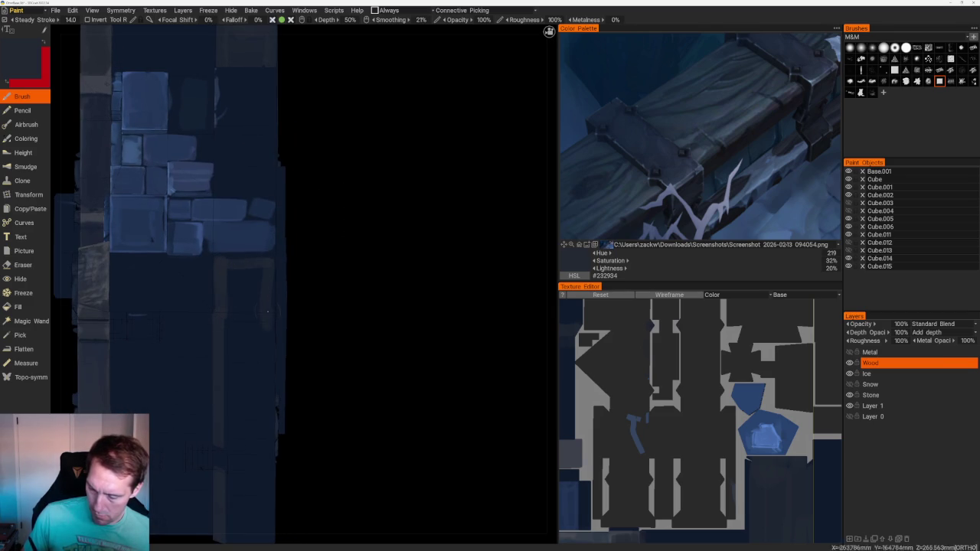
{"action": "scroll", "coordinate": [297, 275], "scroll_direction": "down", "scroll_amount": 5}
{"action": "mouse_move", "coordinate": [253, 229]}
{"action": "left_mouse_down"}
{"action": "mouse_move", "coordinate": [276, 207]}
{"action": "mouse_move", "coordinate": [339, 223]}
{"action": "mouse_move", "coordinate": [254, 270]}
{"action": "mouse_move", "coordinate": [257, 310]}
{"action": "left_mouse_up"}
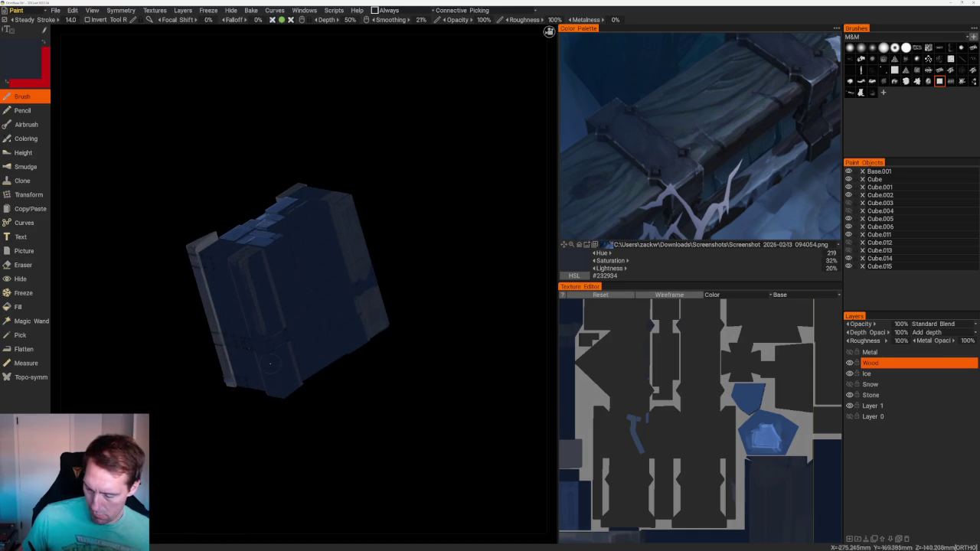
{"action": "mouse_move", "coordinate": [300, 433]}
{"action": "left_mouse_down"}
{"action": "mouse_move", "coordinate": [404, 376]}
{"action": "mouse_move", "coordinate": [390, 357]}
{"action": "left_mouse_up"}
{"action": "scroll", "coordinate": [360, 376], "scroll_direction": "up", "scroll_amount": 3}
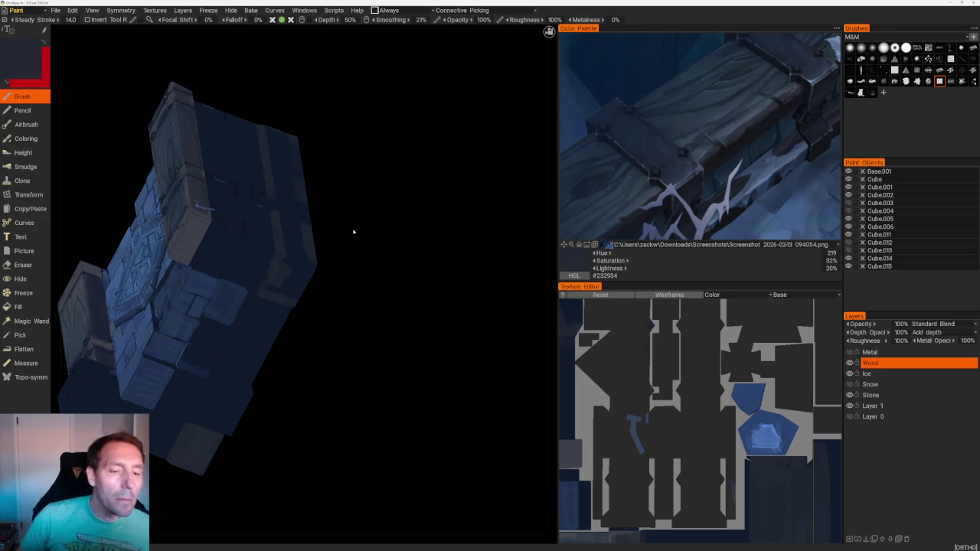
{"action": "key", "text": "alt+Tab"}
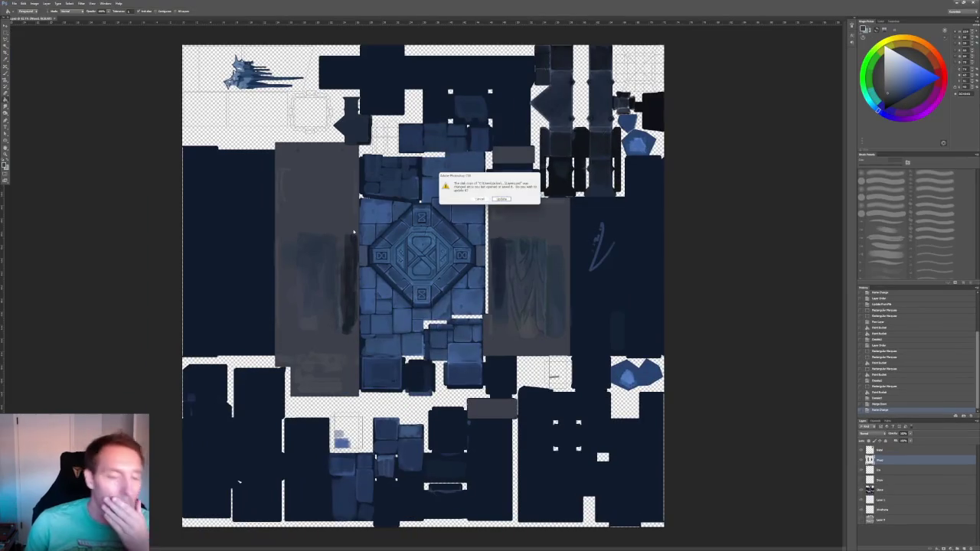
- Reload the updated texture and marquee-select the dark strips on its left and right edges
{"action": "left_click", "coordinate": [501, 199]}
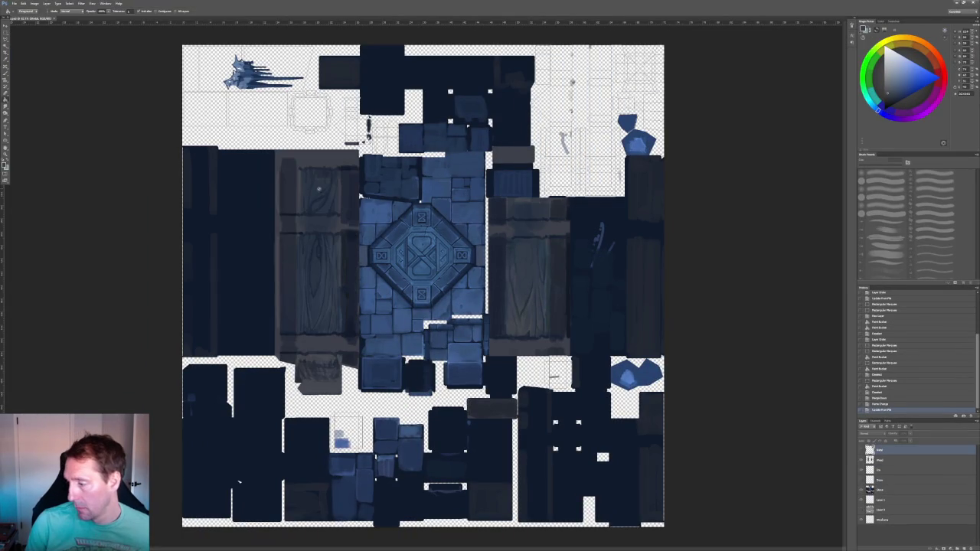
{"action": "scroll", "coordinate": [196, 211], "scroll_direction": "up", "scroll_amount": 2, "text": "alt"}
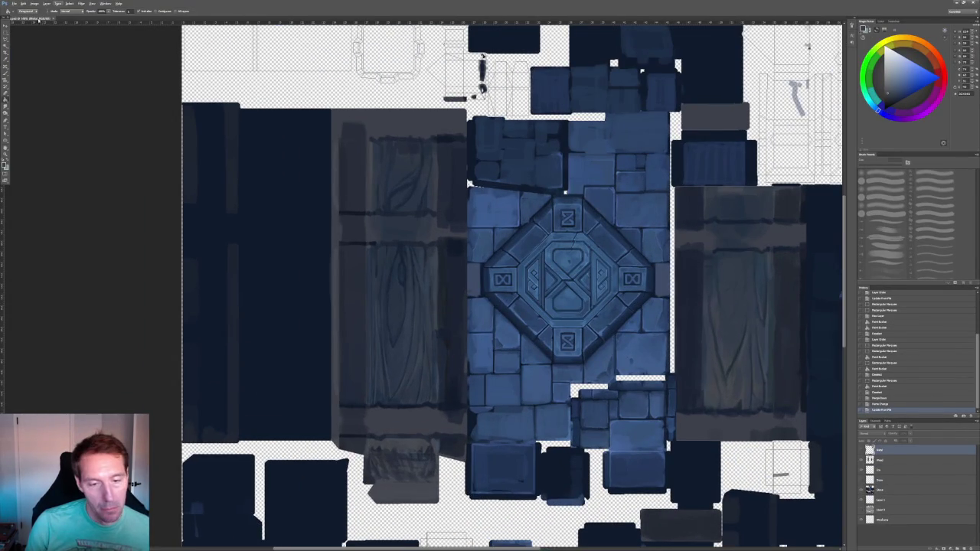
{"action": "left_click", "coordinate": [8, 32]}
{"action": "left_click_drag", "start_coordinate": [182, 104], "coordinate": [240, 441]}
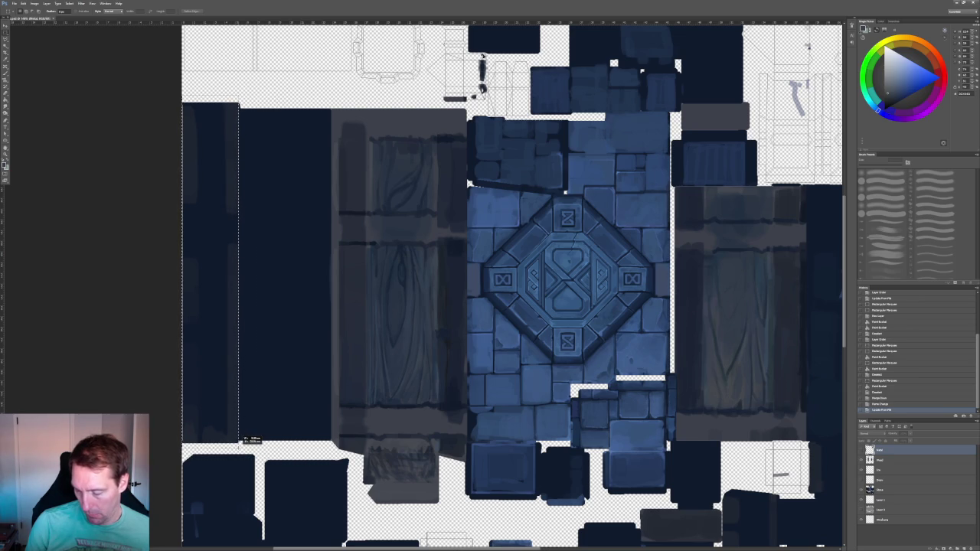
{"action": "scroll", "coordinate": [288, 307], "scroll_direction": "right", "scroll_amount": 8}
{"action": "scroll", "coordinate": [289, 306], "scroll_direction": "right", "scroll_amount": 3}
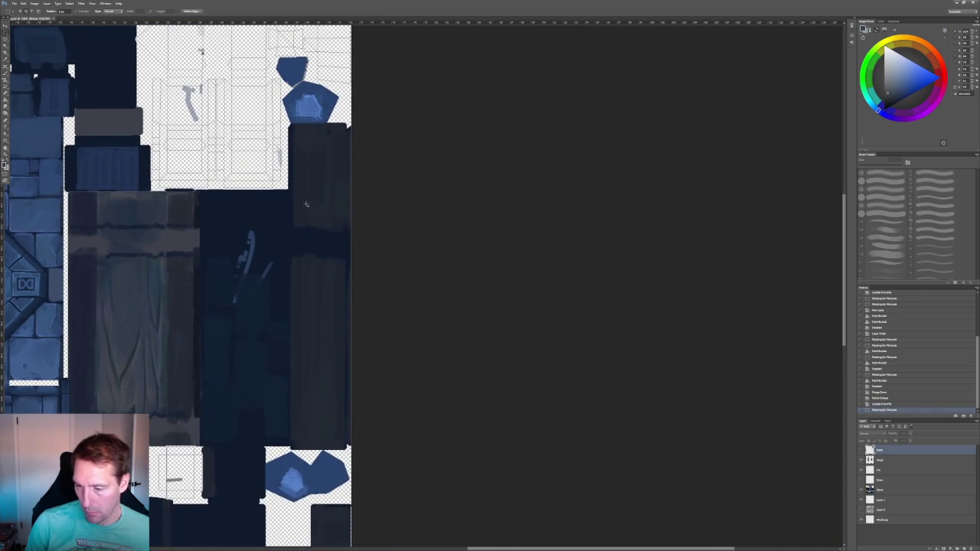
{"action": "mouse_move", "coordinate": [415, 206]}
{"action": "left_mouse_down"}
{"action": "mouse_move", "coordinate": [399, 203]}
{"action": "mouse_move", "coordinate": [498, 431]}
{"action": "mouse_move", "coordinate": [485, 449]}
{"action": "left_mouse_up"}
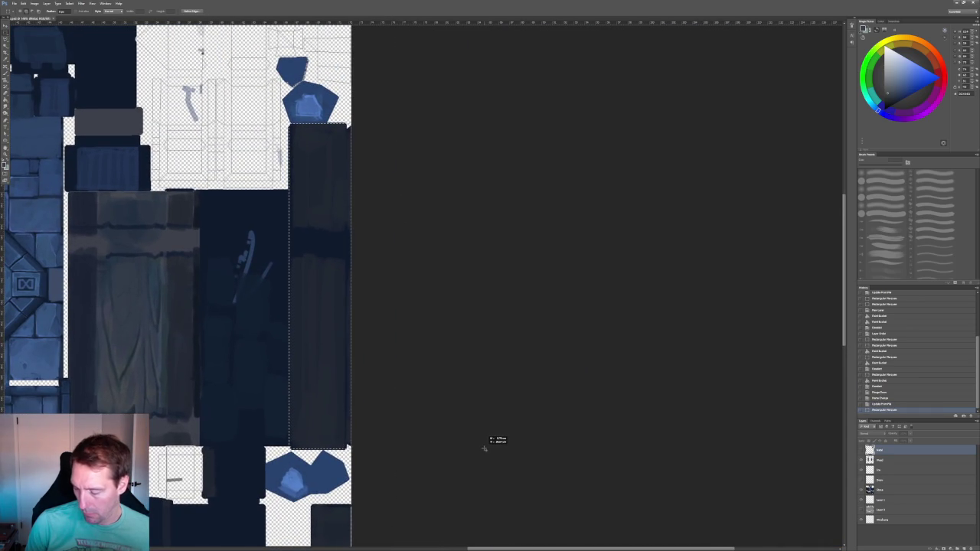
- Fill the selected edge strips with dark grey on a new layer using the Paint Bucket
{"action": "scroll", "coordinate": [484, 450], "scroll_direction": "down", "scroll_amount": 1, "text": "alt"}
{"action": "scroll", "coordinate": [484, 451], "scroll_direction": "down", "scroll_amount": 1, "text": "alt"}
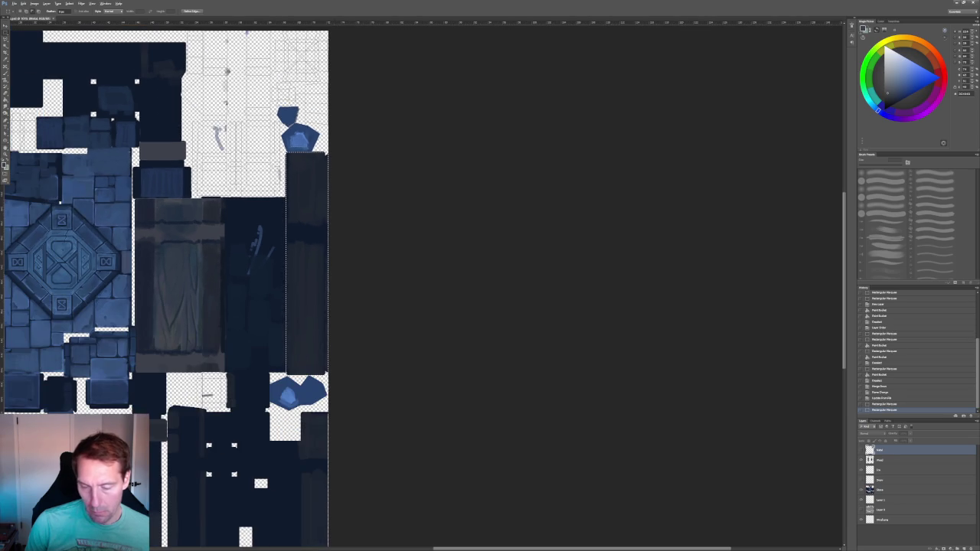
{"action": "key", "text": "g"}
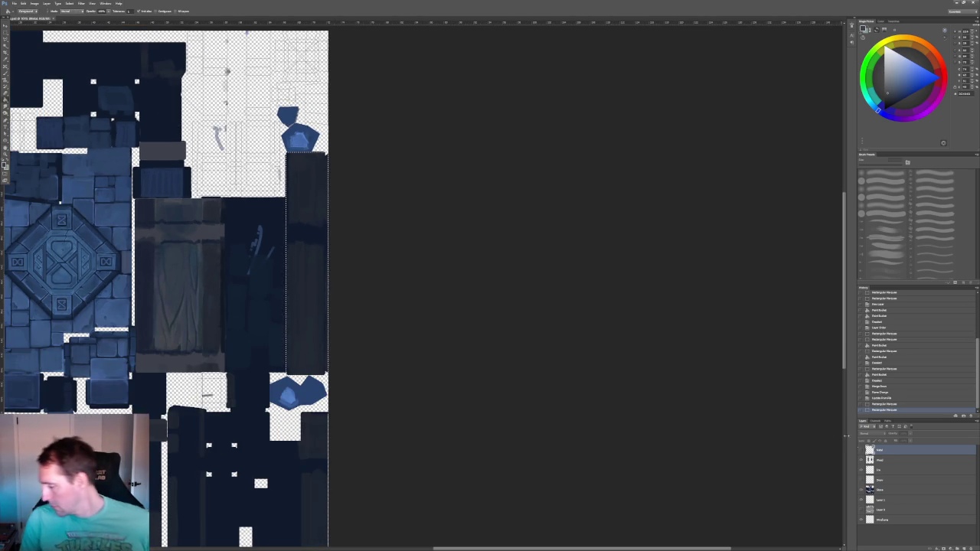
{"action": "key", "text": "alt+bracketleft"}
{"action": "left_click", "coordinate": [896, 471]}
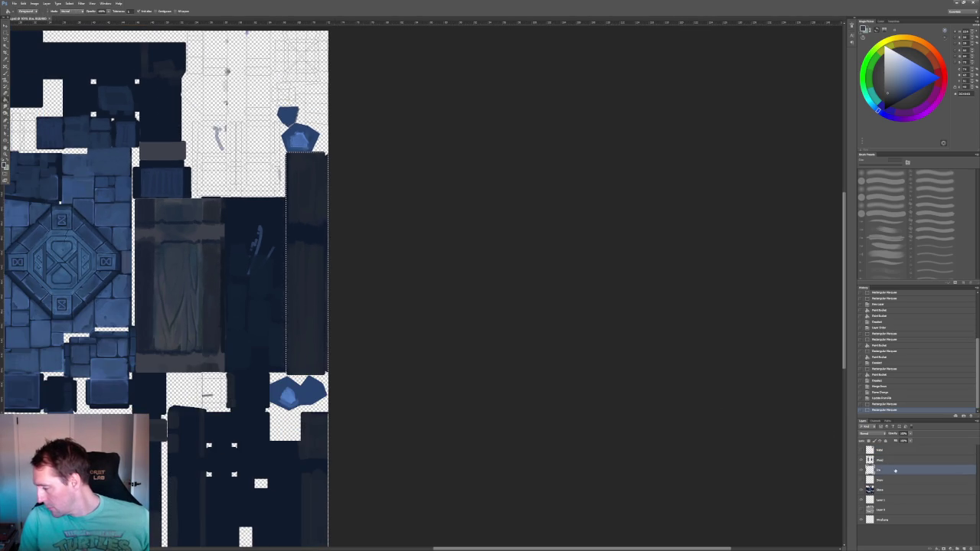
{"action": "left_click", "coordinate": [965, 549]}
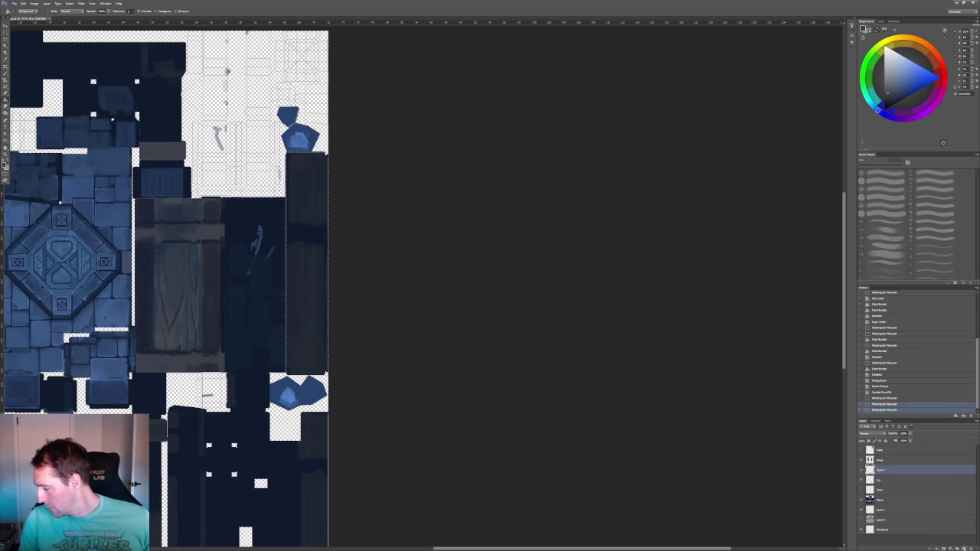
{"action": "left_click", "coordinate": [210, 262]}
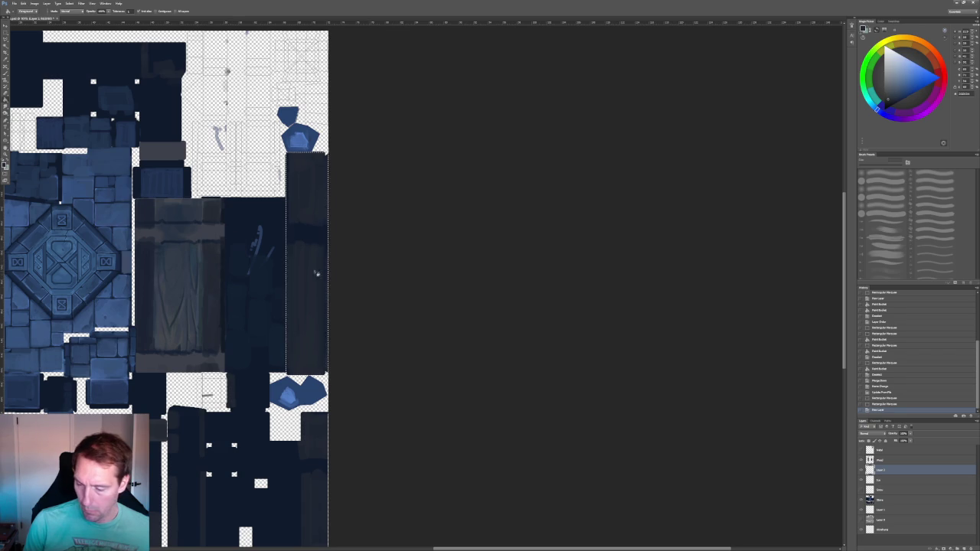
{"action": "key", "text": "ctrl+minus"}
{"action": "key", "text": "ctrl+plus"}
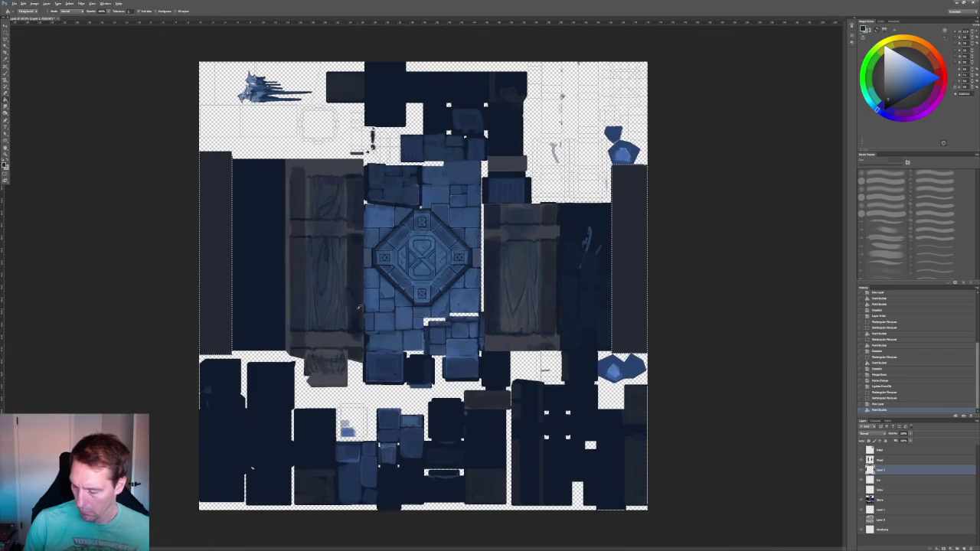
- Hide the painted layer and marquee-select several grey UV islands along the texture border
{"action": "scroll", "coordinate": [358, 307], "scroll_direction": "up", "scroll_amount": 2, "text": "alt"}
{"action": "scroll", "coordinate": [306, 291], "scroll_direction": "down", "scroll_amount": 5}
{"action": "scroll", "coordinate": [230, 245], "scroll_direction": "up", "scroll_amount": 3, "text": "alt"}
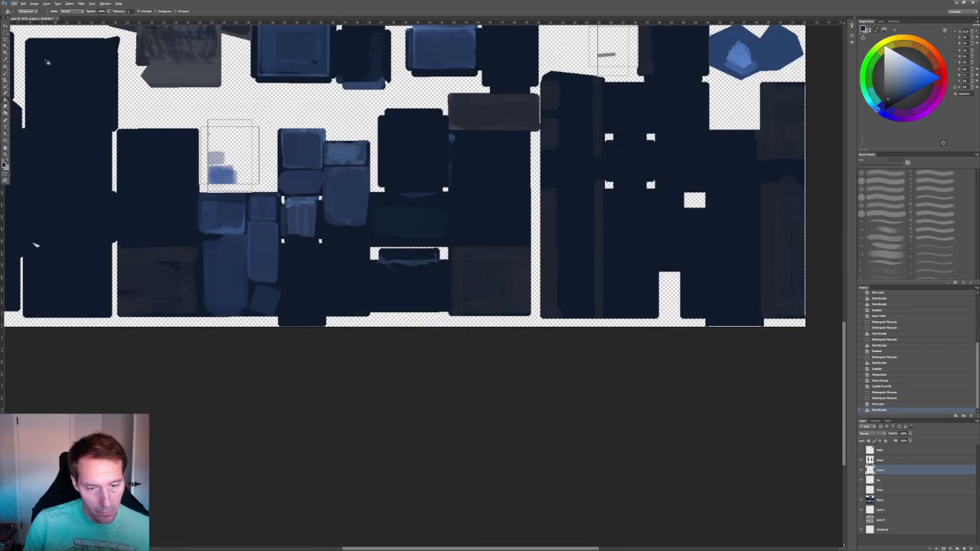
{"action": "key", "text": "m"}
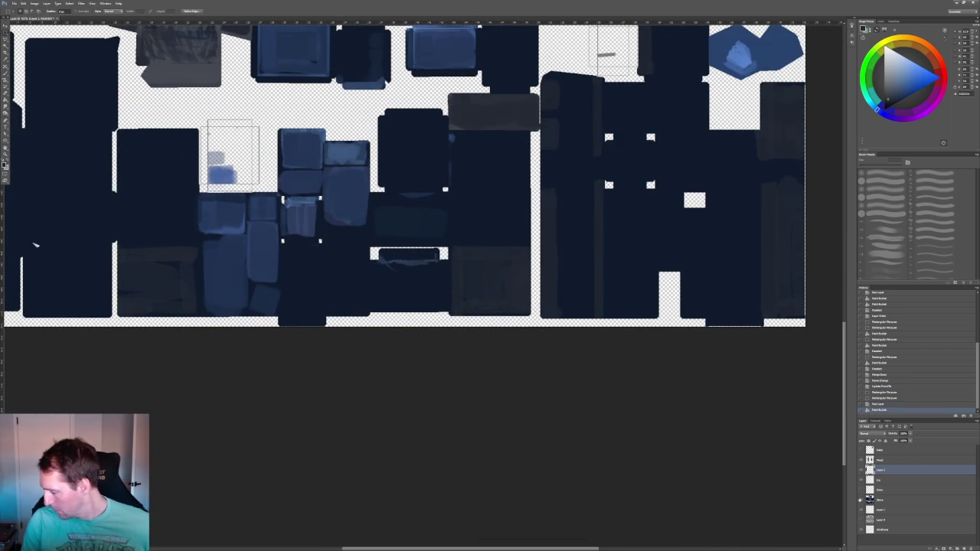
{"action": "key", "text": "ctrl+z"}
{"action": "left_click_drag", "start_coordinate": [206, 302], "coordinate": [197, 321]}
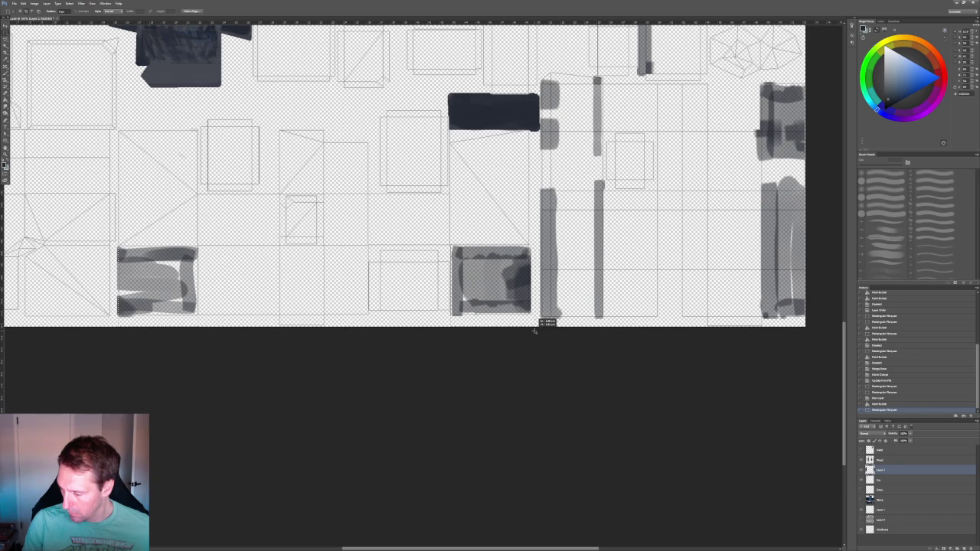
{"action": "scroll", "coordinate": [536, 229], "scroll_direction": "down", "scroll_amount": 2, "text": "alt"}
{"action": "scroll", "coordinate": [574, 229], "scroll_direction": "up", "scroll_amount": 2, "text": "alt"}
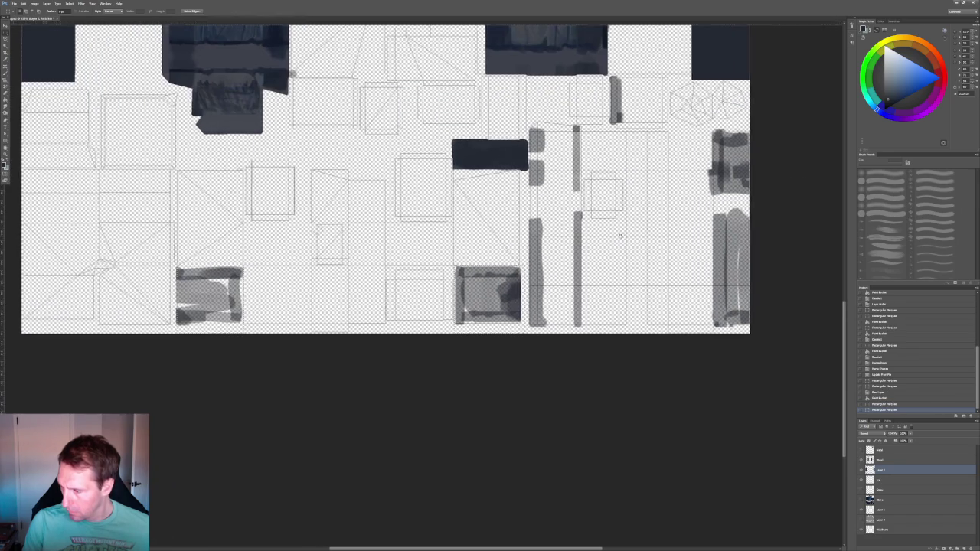
{"action": "left_click_drag", "start_coordinate": [621, 236], "coordinate": [398, 209]}
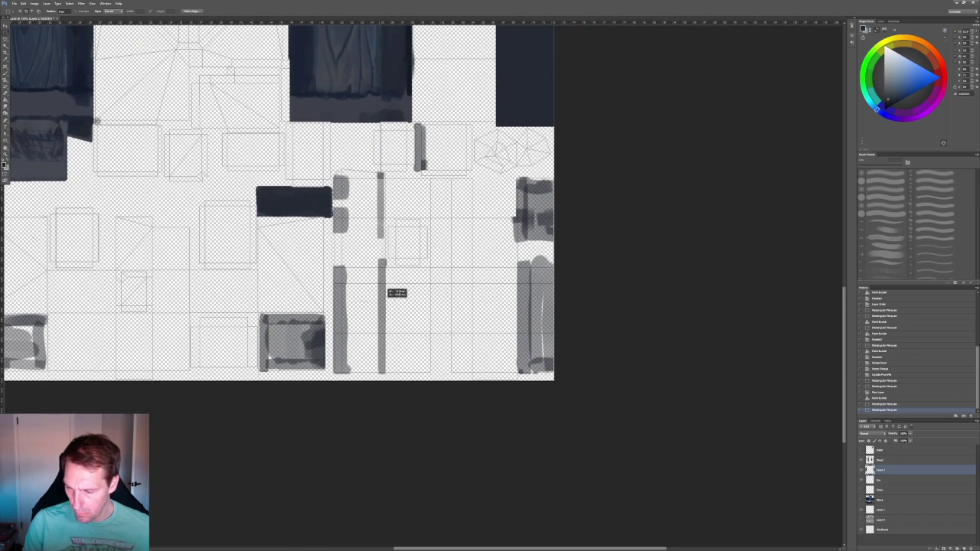
{"action": "left_click_drag", "start_coordinate": [385, 383], "coordinate": [386, 382]}
{"action": "left_click_drag", "start_coordinate": [342, 165], "coordinate": [373, 172]}
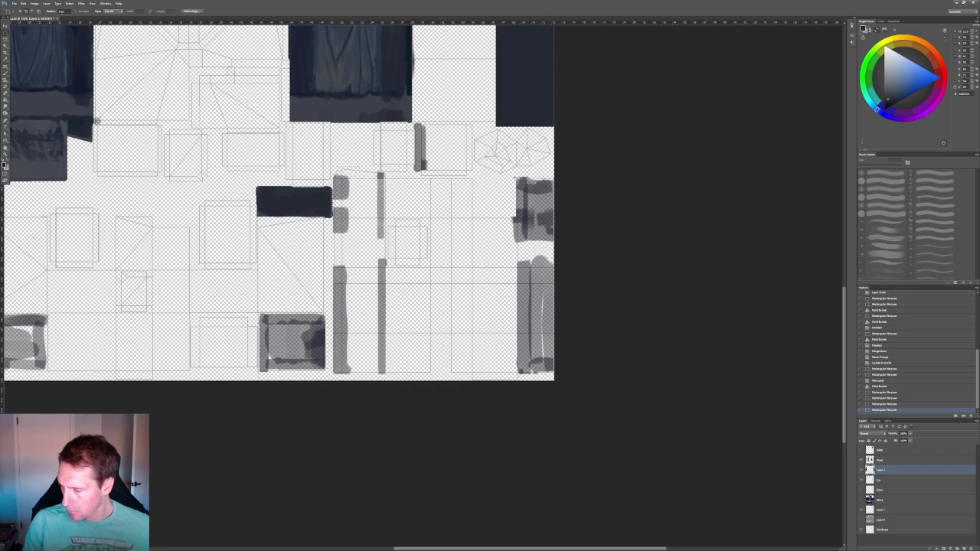
{"action": "left_click_drag", "start_coordinate": [631, 376], "coordinate": [632, 374]}
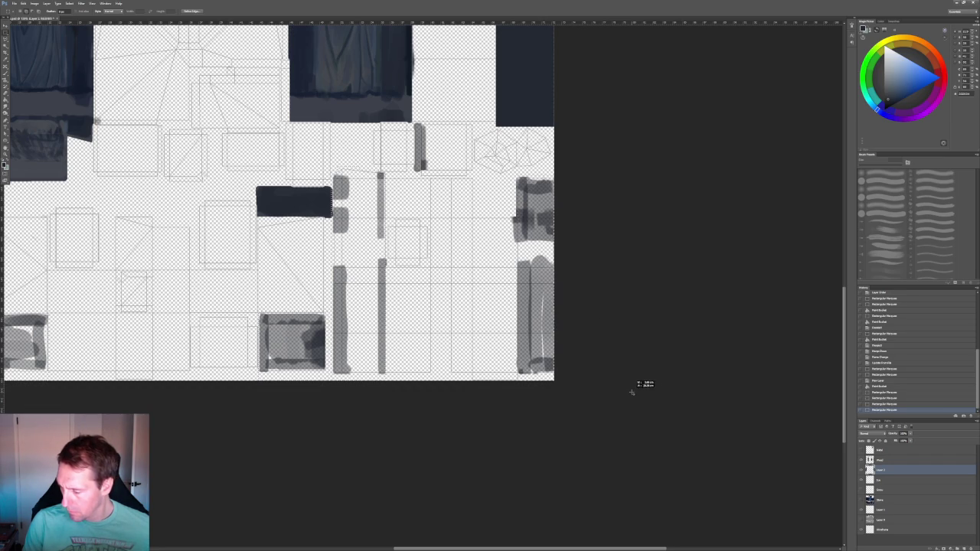
- Add the blurred grey block and the island near the dark mark, then show the stone layer
{"action": "key", "text": "ctrl+minus"}
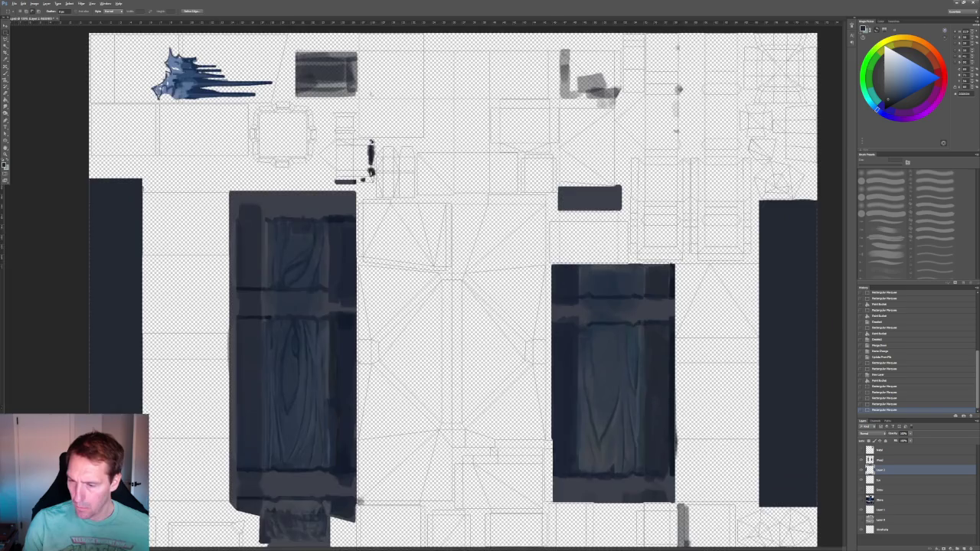
{"action": "scroll", "coordinate": [376, 149], "scroll_direction": "up", "scroll_amount": 8, "text": "alt"}
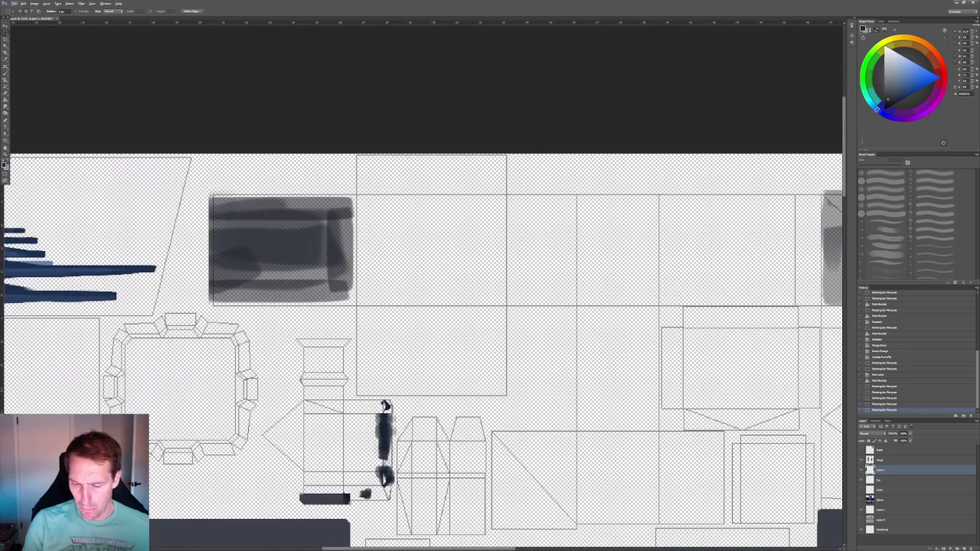
{"action": "left_click_drag", "start_coordinate": [207, 188], "coordinate": [354, 304]}
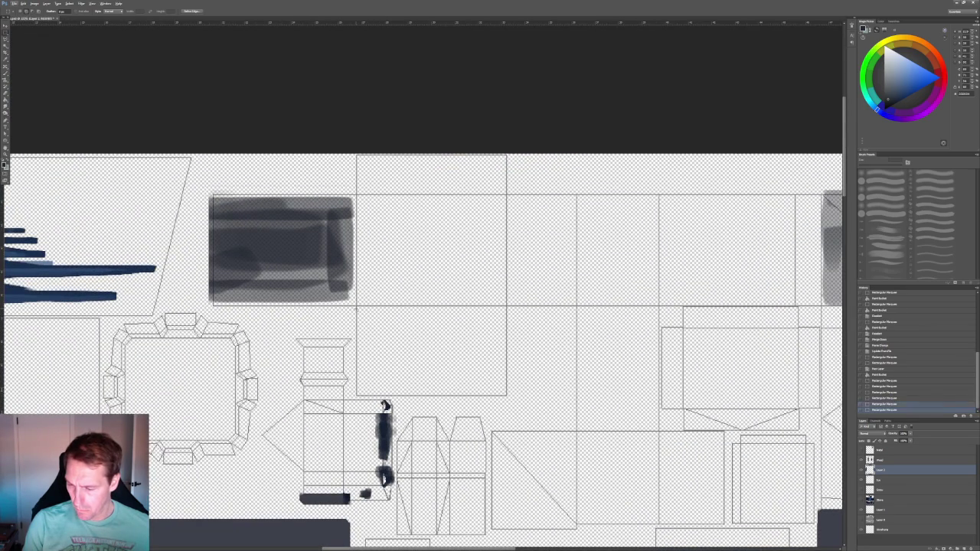
{"action": "scroll", "coordinate": [307, 212], "scroll_direction": "right", "scroll_amount": 5}
{"action": "scroll", "coordinate": [307, 212], "scroll_direction": "right", "scroll_amount": 5}
{"action": "mouse_move", "coordinate": [265, 187]}
{"action": "left_mouse_down"}
{"action": "mouse_move", "coordinate": [337, 282]}
{"action": "mouse_move", "coordinate": [384, 288]}
{"action": "left_mouse_up"}
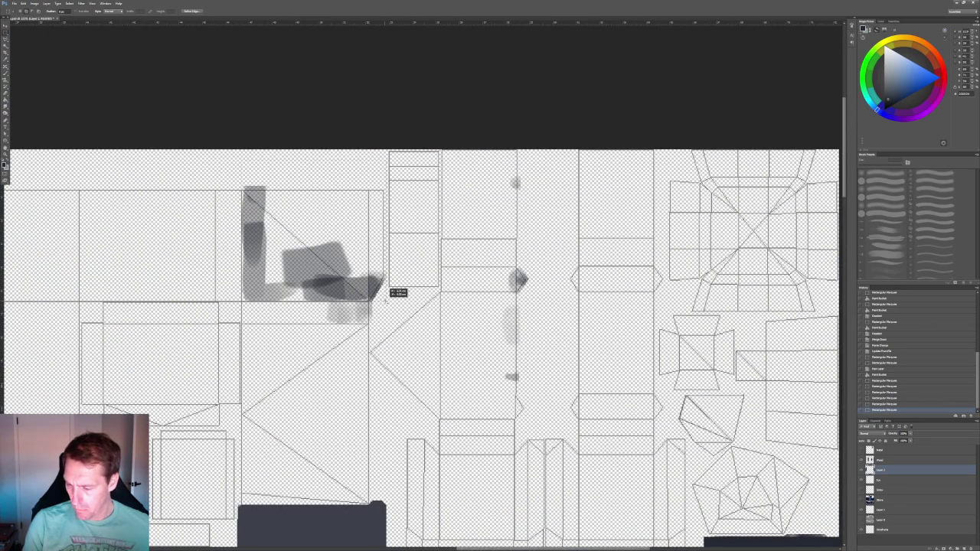
{"action": "scroll", "coordinate": [385, 288], "scroll_direction": "down", "scroll_amount": 2, "text": "alt"}
{"action": "scroll", "coordinate": [386, 288], "scroll_direction": "down", "scroll_amount": 1, "text": "alt"}
{"action": "scroll", "coordinate": [385, 288], "scroll_direction": "down", "scroll_amount": 1, "text": "alt"}
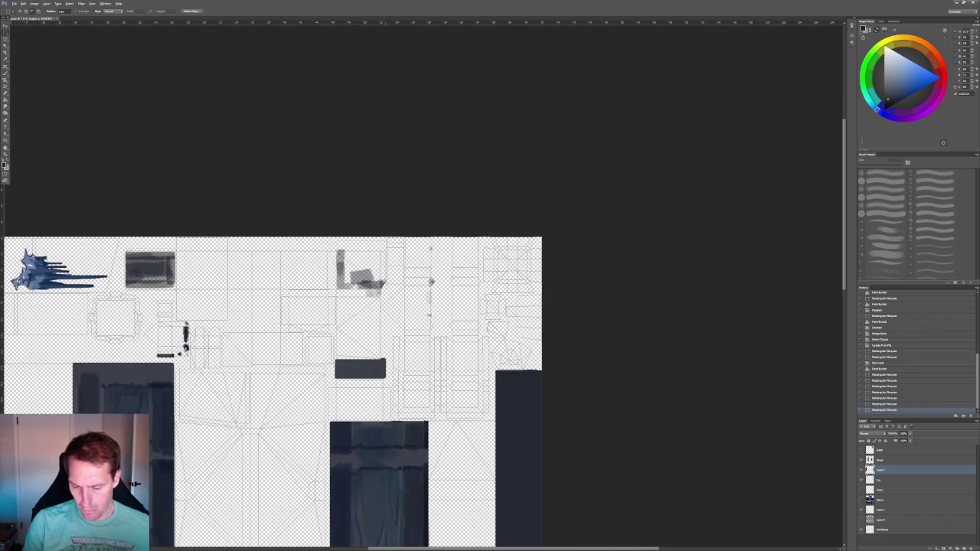
{"action": "scroll", "coordinate": [389, 314], "scroll_direction": "down", "scroll_amount": 1, "text": "alt"}
{"action": "scroll", "coordinate": [390, 315], "scroll_direction": "down", "scroll_amount": 1, "text": "alt"}
{"action": "scroll", "coordinate": [390, 314], "scroll_direction": "up", "scroll_amount": 1, "text": "alt"}
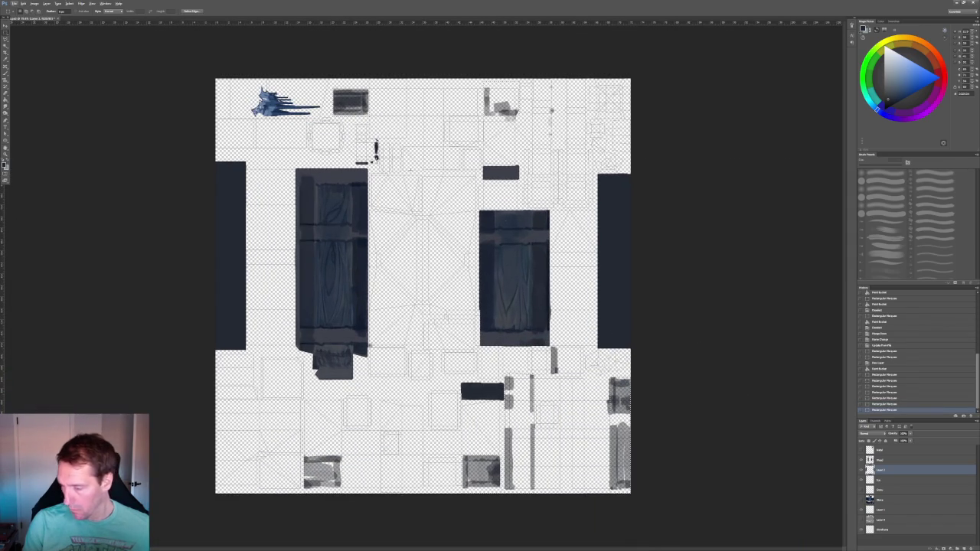
{"action": "left_click", "coordinate": [862, 499]}
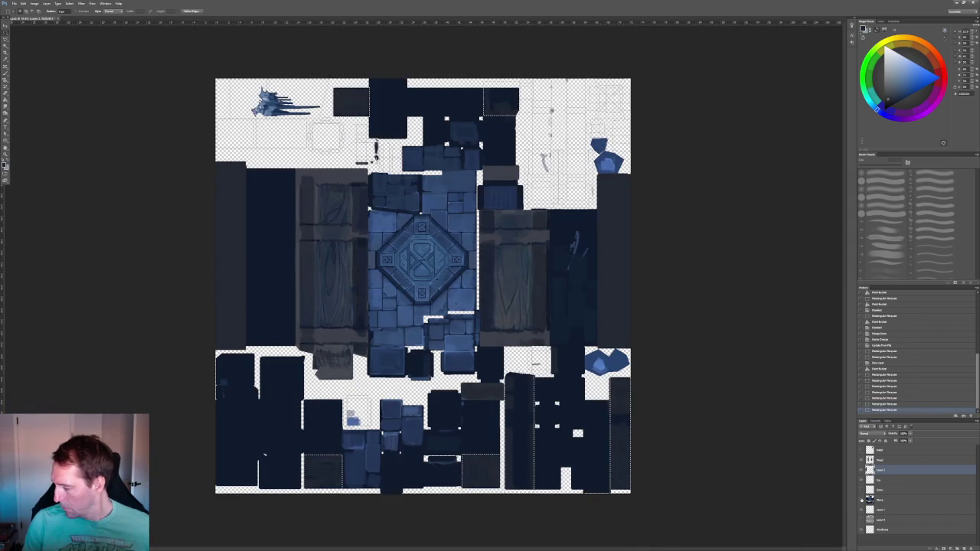
- Fill the selected grey islands with dark grey and deselect
{"action": "left_click", "coordinate": [6, 104]}
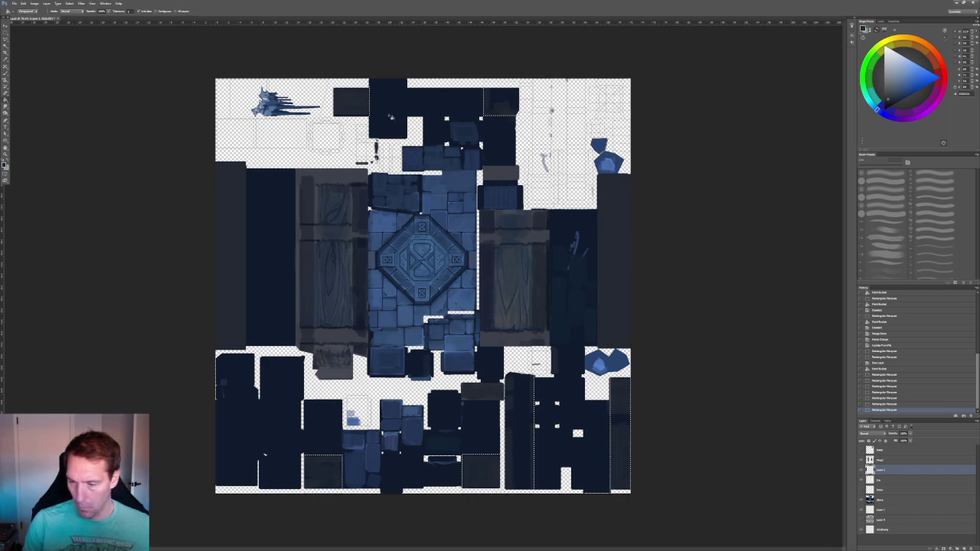
{"action": "left_click", "coordinate": [358, 103]}
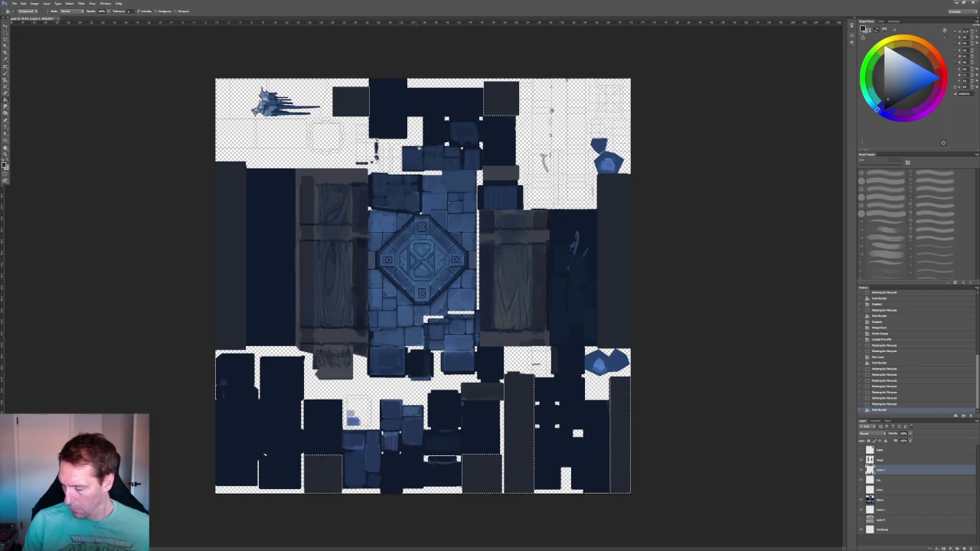
{"action": "key", "text": "ctrl+d"}
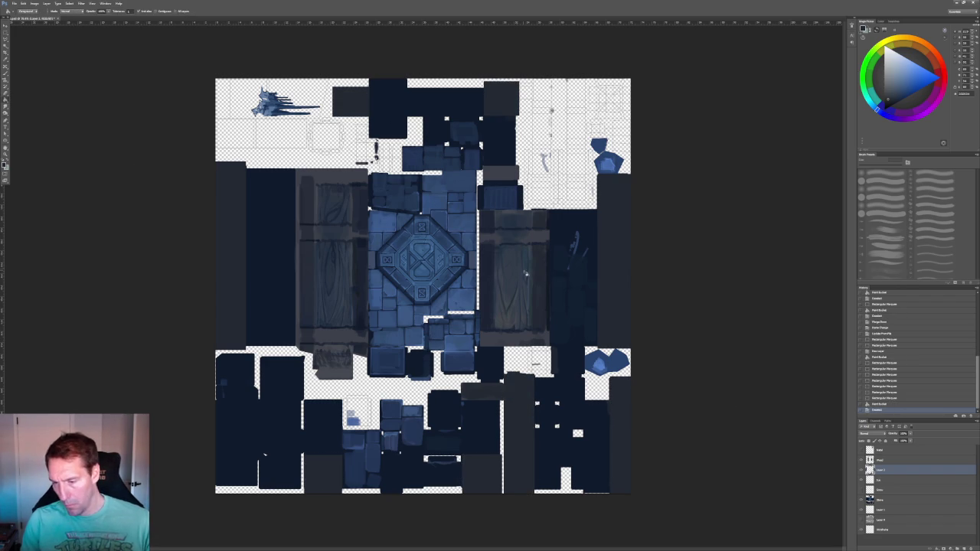
- On the blue stone layer, clear a stray rectangular painted area with Delete
{"action": "left_click", "coordinate": [883, 500]}
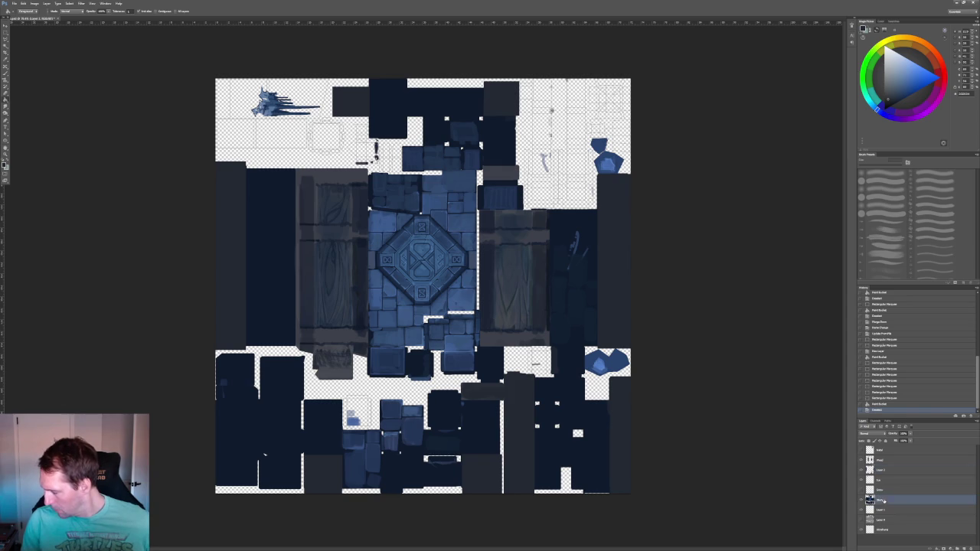
{"action": "scroll", "coordinate": [383, 168], "scroll_direction": "up", "scroll_amount": 3, "text": "alt"}
{"action": "scroll", "coordinate": [352, 113], "scroll_direction": "up", "scroll_amount": 2, "text": "alt"}
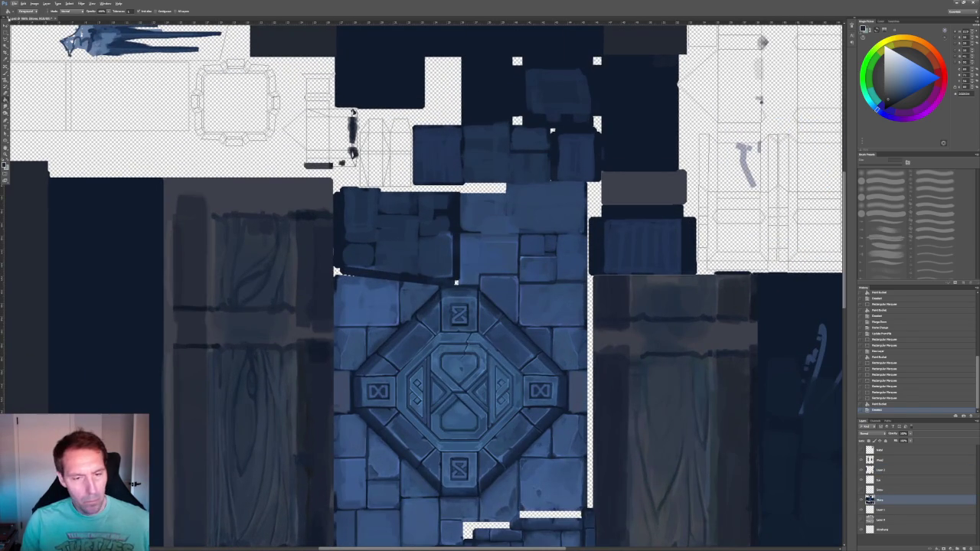
{"action": "key", "text": "m"}
{"action": "left_click_drag", "start_coordinate": [353, 113], "coordinate": [353, 113]}
{"action": "key", "text": "Delete"}
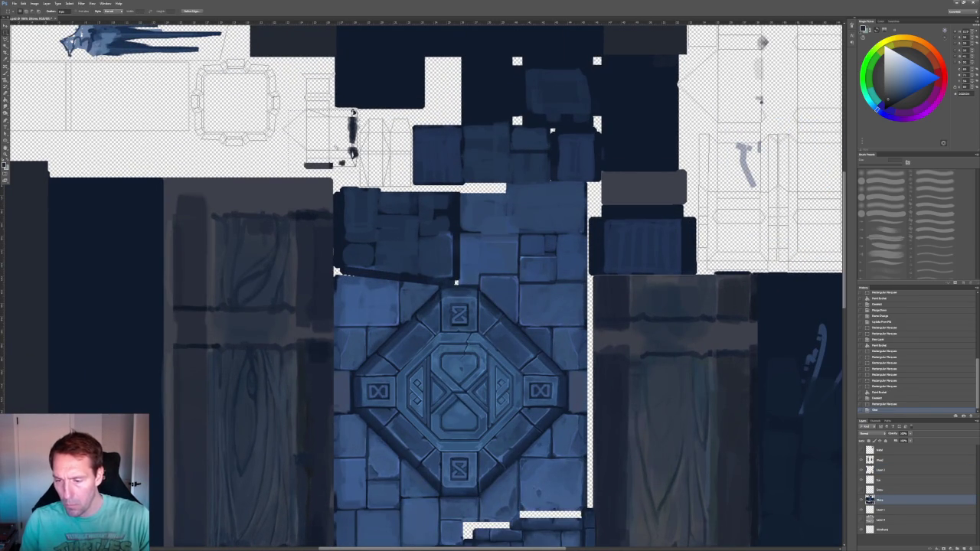
- Check the wood-plank layer by toggling it, select it, and marquee the upper UV islands
{"action": "left_click", "coordinate": [861, 460]}
{"action": "left_click", "coordinate": [861, 460]}
{"action": "left_click", "coordinate": [879, 460]}
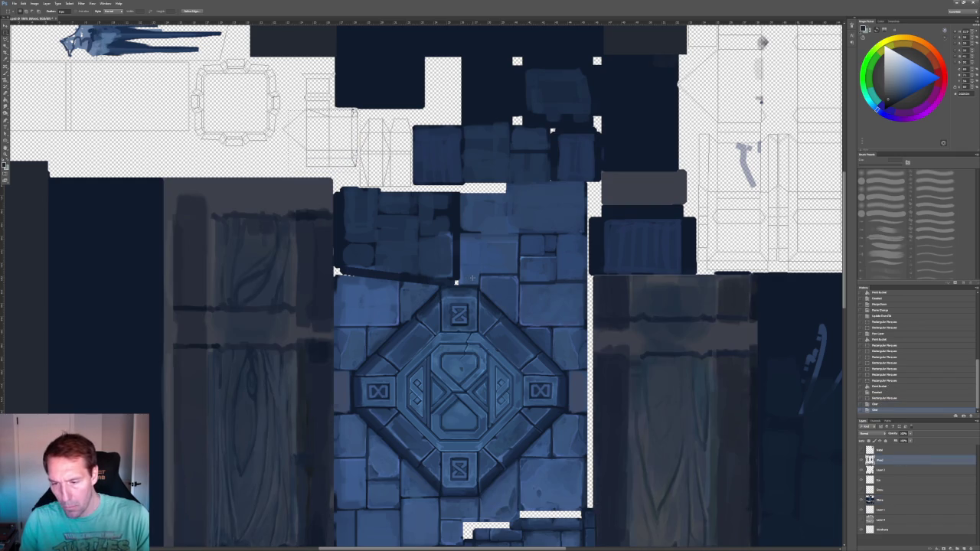
{"action": "scroll", "coordinate": [347, 62], "scroll_direction": "up", "scroll_amount": 3, "text": "alt"}
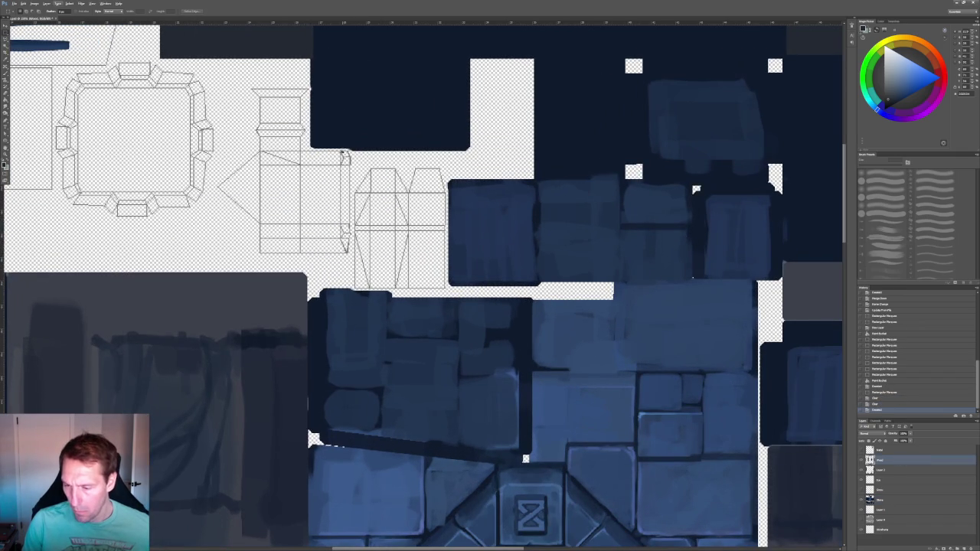
{"action": "left_click_drag", "start_coordinate": [349, 151], "coordinate": [237, 252]}
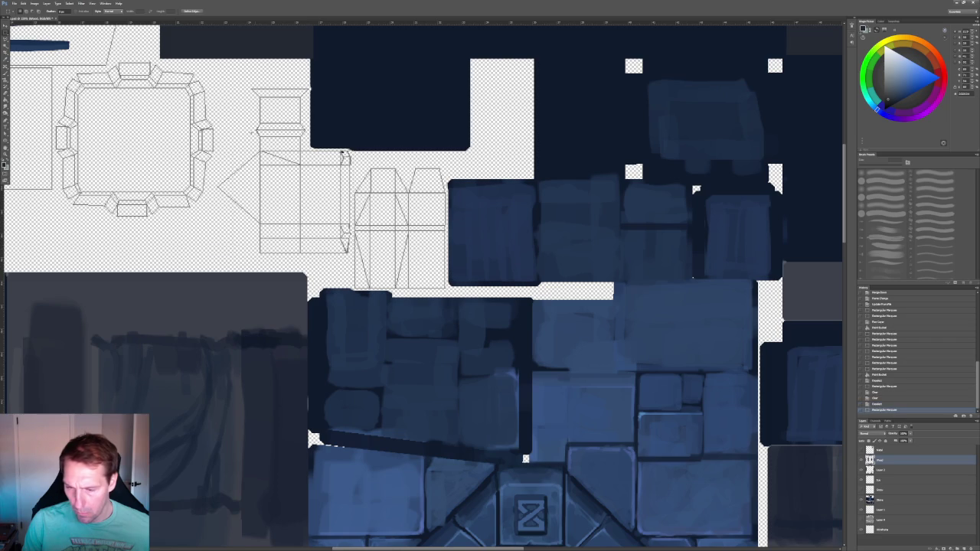
{"action": "left_click_drag", "start_coordinate": [242, 84], "coordinate": [239, 81]}
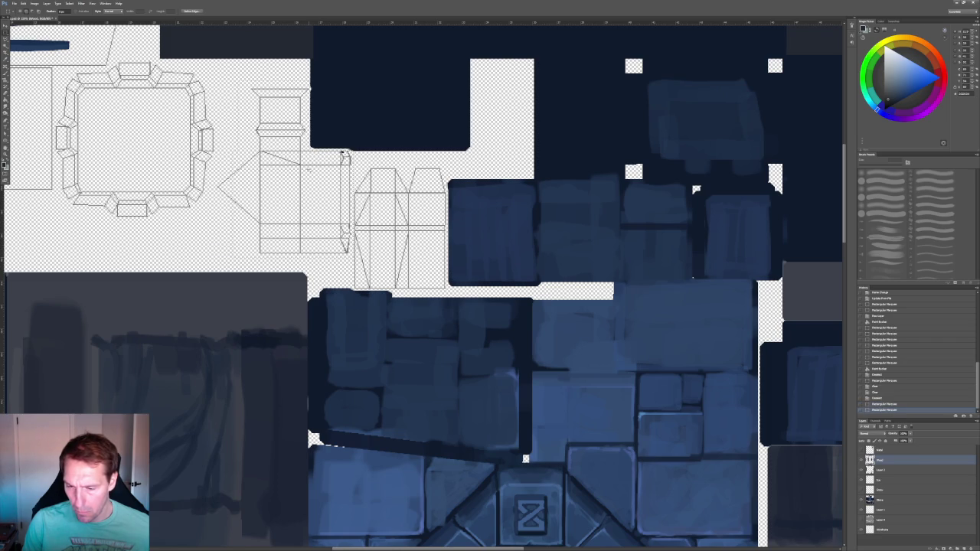
{"action": "left_click_drag", "start_coordinate": [200, 184], "coordinate": [201, 186]}
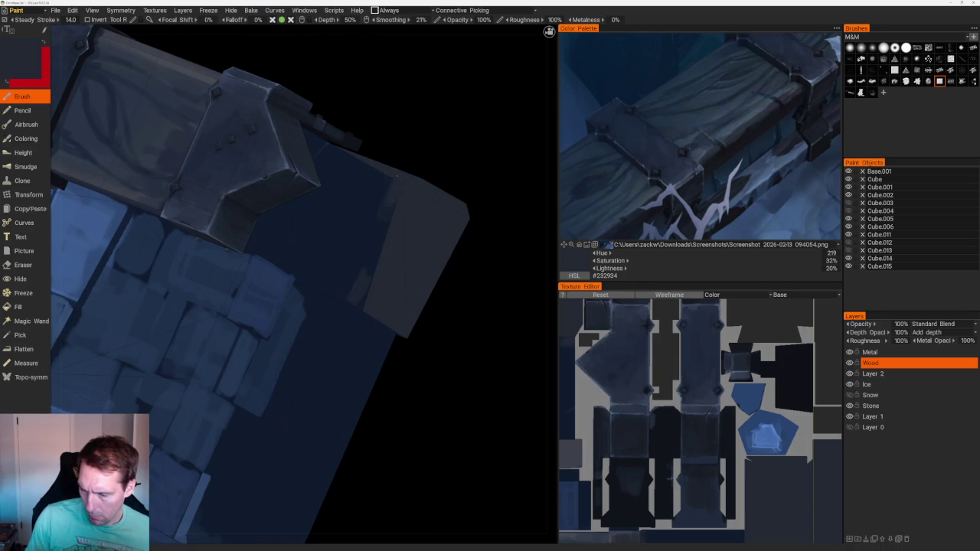
- Paint faint lighter grey-blue strokes on the beam end, then sample dark navy #101A29
{"action": "left_click_drag", "start_coordinate": [385, 211], "coordinate": [375, 253]}
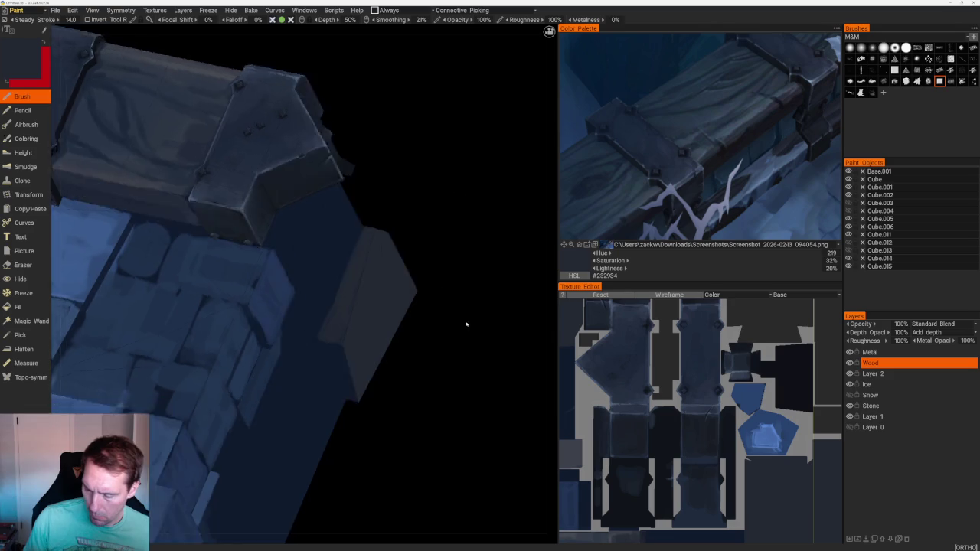
{"action": "middle_click_drag", "start_coordinate": [367, 285], "coordinate": [488, 153]}
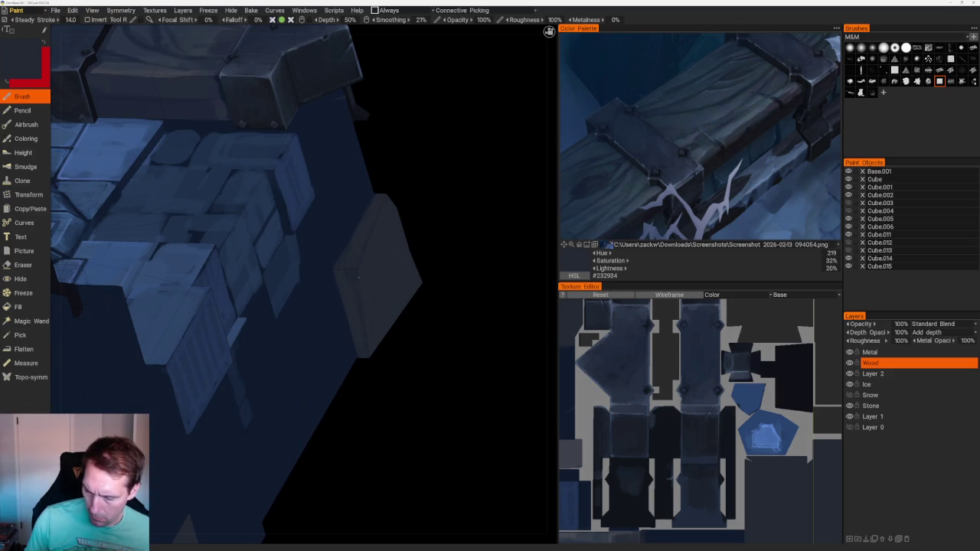
{"action": "key", "text": "v"}
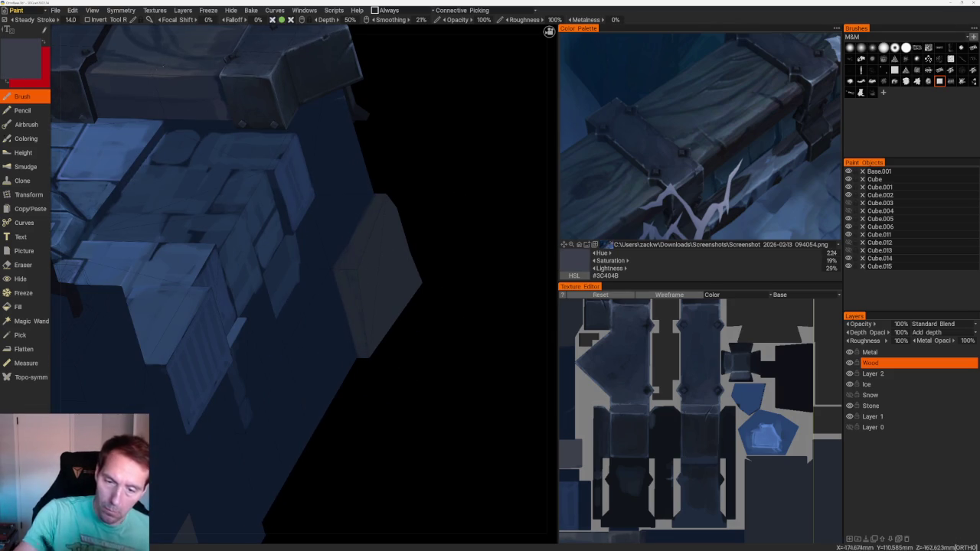
{"action": "left_click_drag", "start_coordinate": [382, 209], "coordinate": [381, 205]}
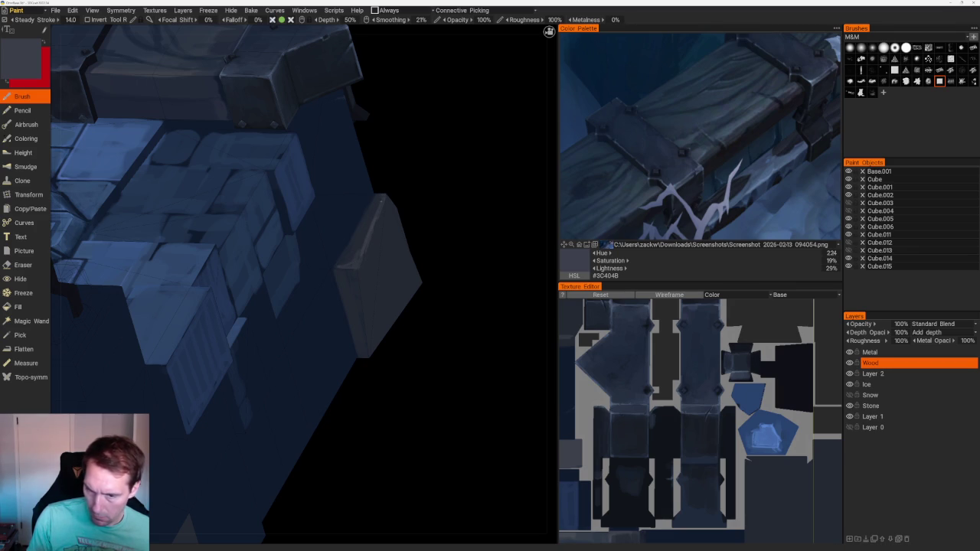
{"action": "key", "text": "v"}
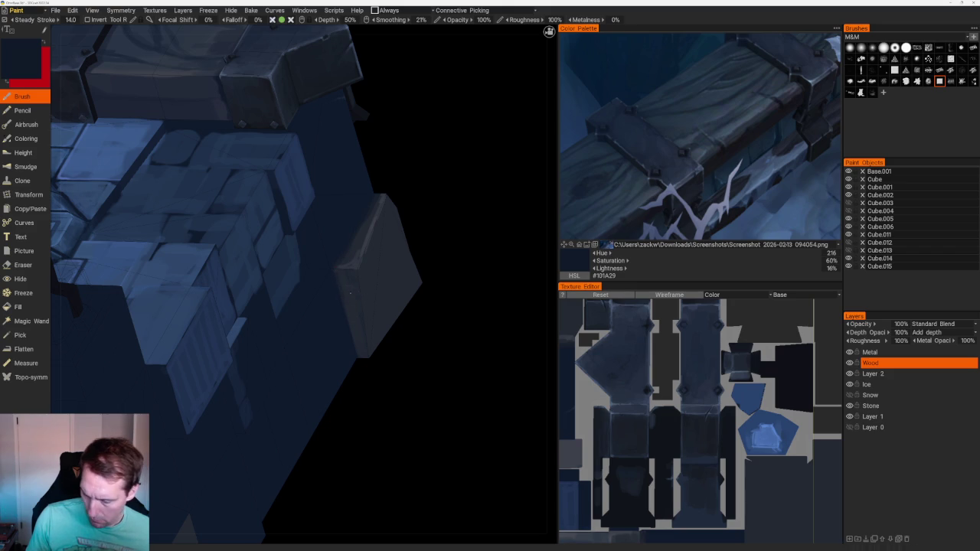
{"action": "scroll", "coordinate": [385, 249], "scroll_direction": "down", "scroll_amount": 5}
{"action": "middle_click_drag", "start_coordinate": [385, 250], "coordinate": [426, 271]}
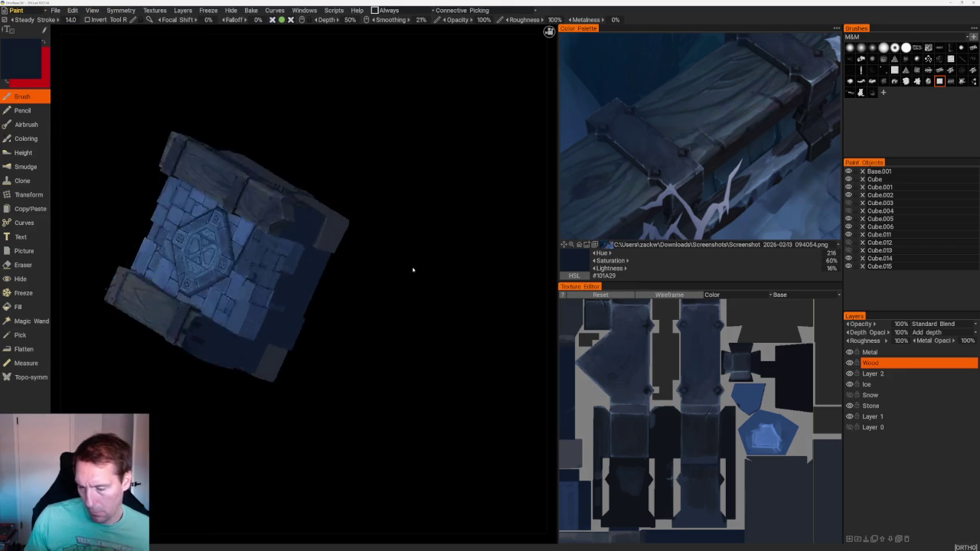
- Sample a grey-blue from the model and brush vertical wood-grain streaks on the end panel
{"action": "scroll", "coordinate": [427, 271], "scroll_direction": "up", "scroll_amount": 5}
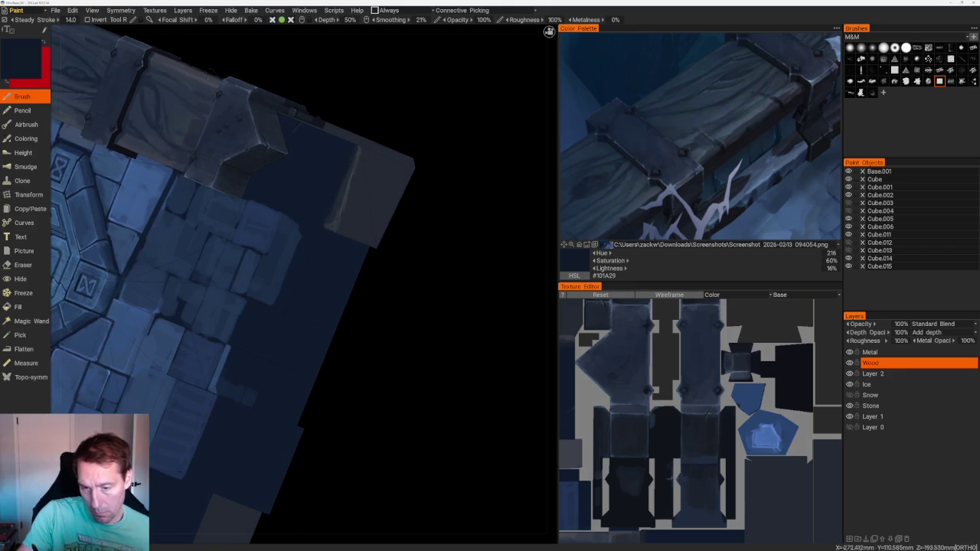
{"action": "key", "text": "v"}
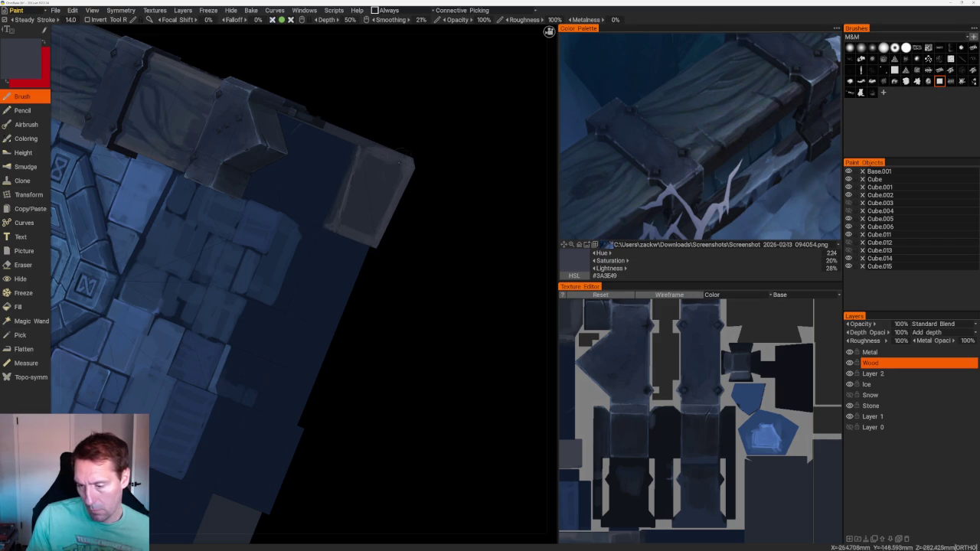
{"action": "left_click_drag", "start_coordinate": [388, 192], "coordinate": [377, 230]}
{"action": "mouse_move", "coordinate": [371, 172]}
{"action": "left_mouse_down"}
{"action": "mouse_move", "coordinate": [366, 230]}
{"action": "mouse_move", "coordinate": [349, 221]}
{"action": "left_mouse_up"}
- Close in on the stone lid and beams and sample a dark navy (H220, S22%, L10%)
{"action": "scroll", "coordinate": [447, 252], "scroll_direction": "down", "scroll_amount": 10}
{"action": "mouse_move", "coordinate": [396, 167]}
{"action": "left_mouse_down"}
{"action": "mouse_move", "coordinate": [276, 145]}
{"action": "mouse_move", "coordinate": [325, 181]}
{"action": "left_mouse_up"}
{"action": "scroll", "coordinate": [404, 248], "scroll_direction": "up", "scroll_amount": 10}
{"action": "mouse_move", "coordinate": [405, 247]}
{"action": "left_mouse_down"}
{"action": "mouse_move", "coordinate": [421, 232]}
{"action": "mouse_move", "coordinate": [477, 263]}
{"action": "mouse_move", "coordinate": [438, 297]}
{"action": "mouse_move", "coordinate": [492, 248]}
{"action": "mouse_move", "coordinate": [499, 317]}
{"action": "left_mouse_up"}
{"action": "scroll", "coordinate": [492, 247], "scroll_direction": "up", "scroll_amount": 5}
{"action": "key", "text": "v"}
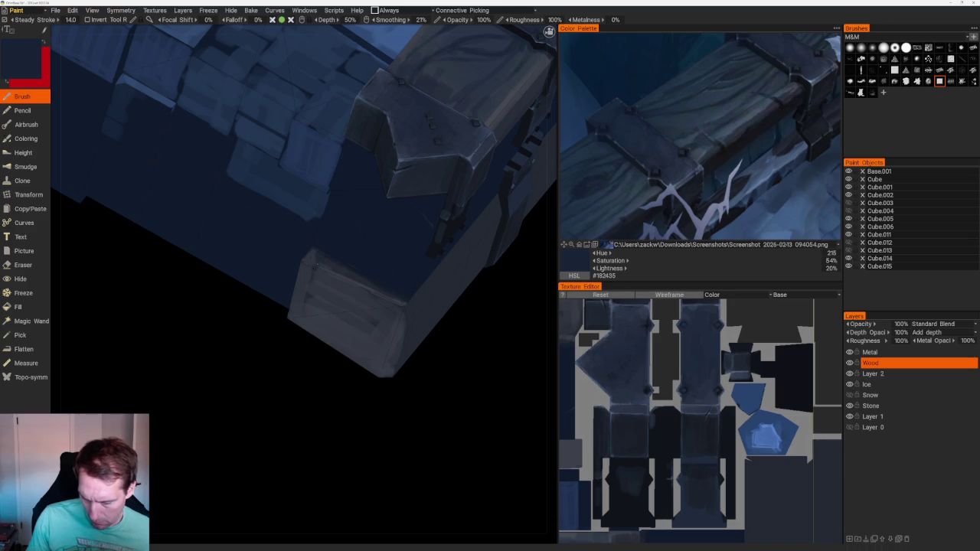
{"action": "key", "text": "v"}
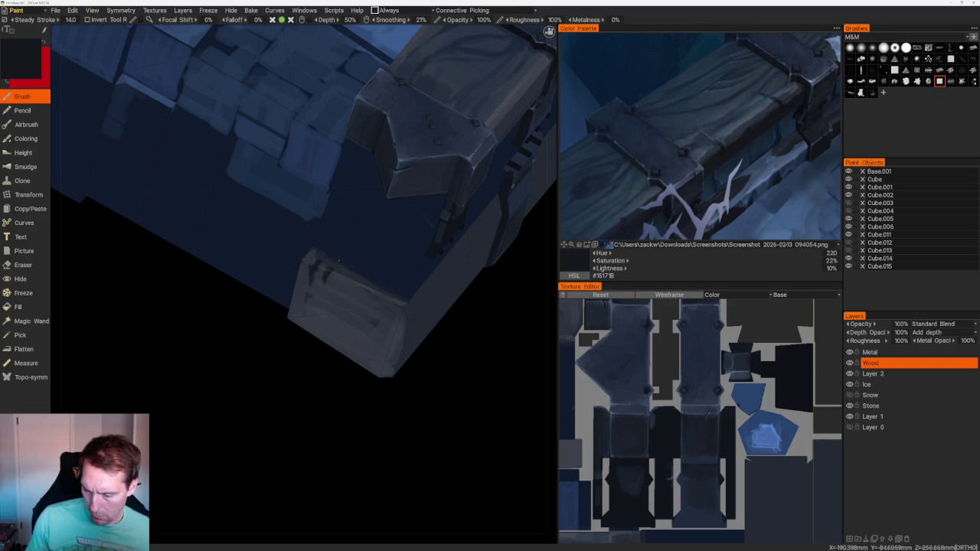
{"action": "scroll", "coordinate": [439, 229], "scroll_direction": "down", "scroll_amount": 5}
{"action": "left_click_drag", "start_coordinate": [453, 183], "coordinate": [453, 225]}
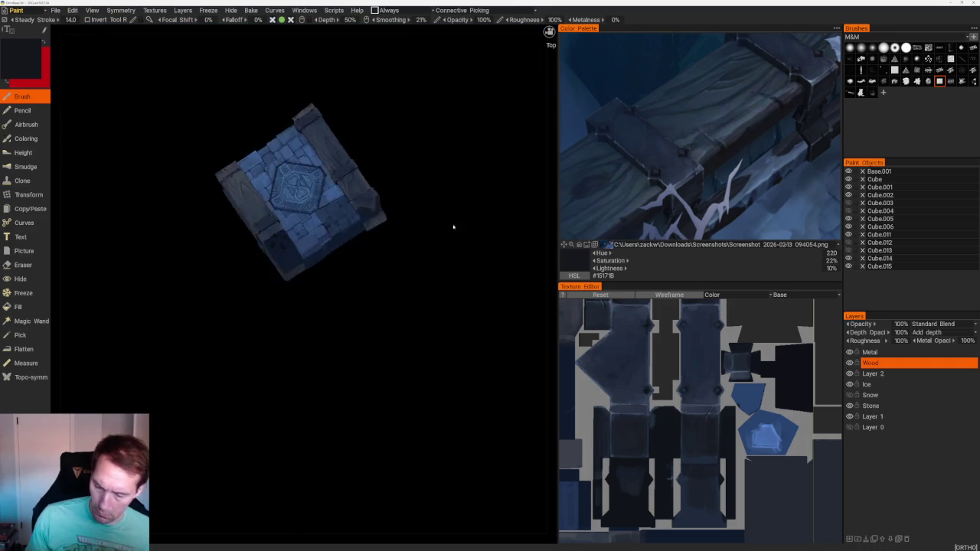
- Sample a dark grey-blue from the model, then lighter and darker blues from the reference image
{"action": "scroll", "coordinate": [453, 225], "scroll_direction": "up", "scroll_amount": 5}
{"action": "scroll", "coordinate": [393, 296], "scroll_direction": "up", "scroll_amount": 3}
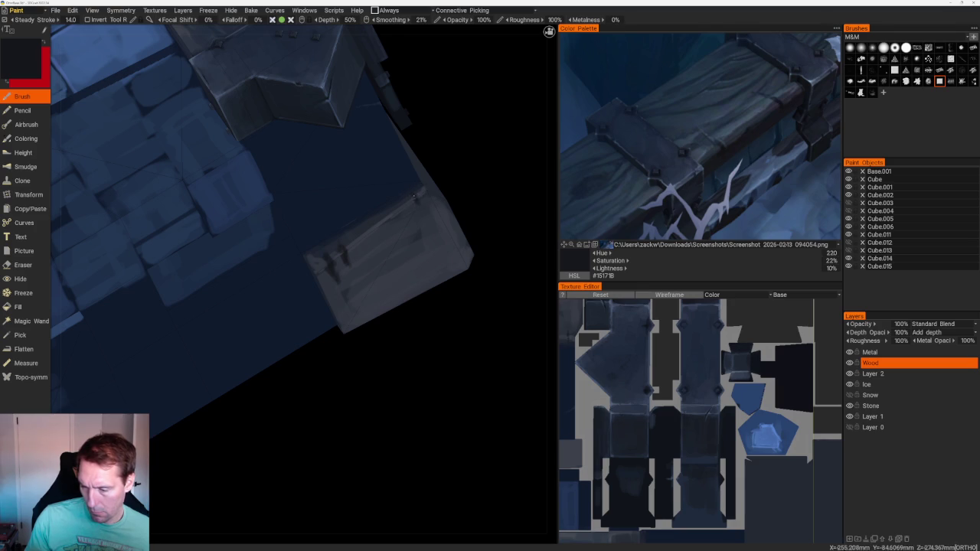
{"action": "key", "text": "v"}
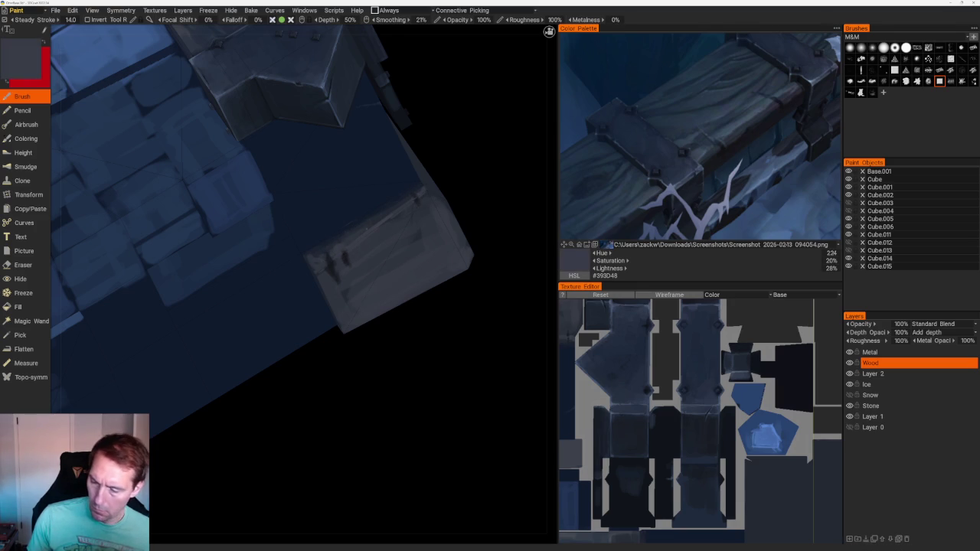
{"action": "scroll", "coordinate": [346, 177], "scroll_direction": "down", "scroll_amount": 5}
{"action": "left_click_drag", "start_coordinate": [346, 177], "coordinate": [379, 230]}
{"action": "scroll", "coordinate": [449, 350], "scroll_direction": "up", "scroll_amount": 5}
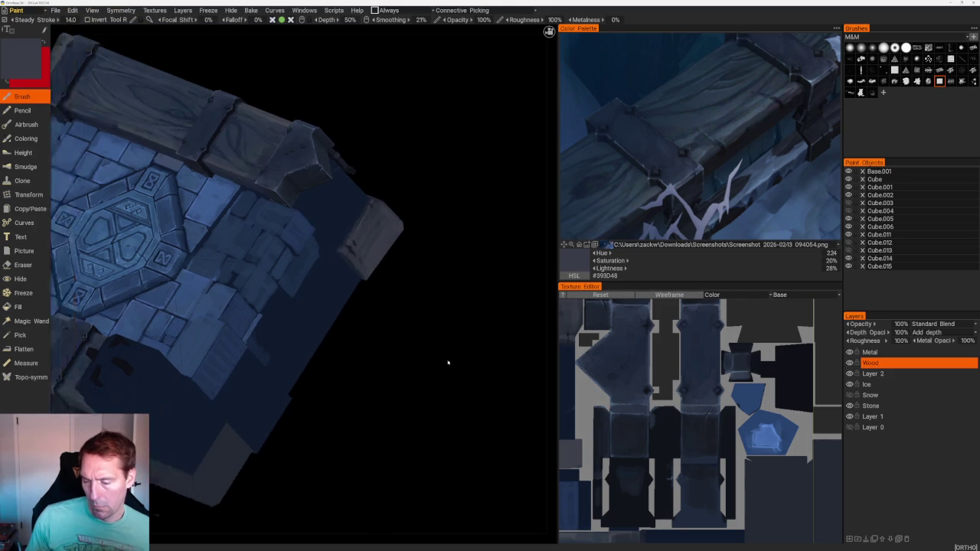
{"action": "scroll", "coordinate": [449, 350], "scroll_direction": "up", "scroll_amount": 2}
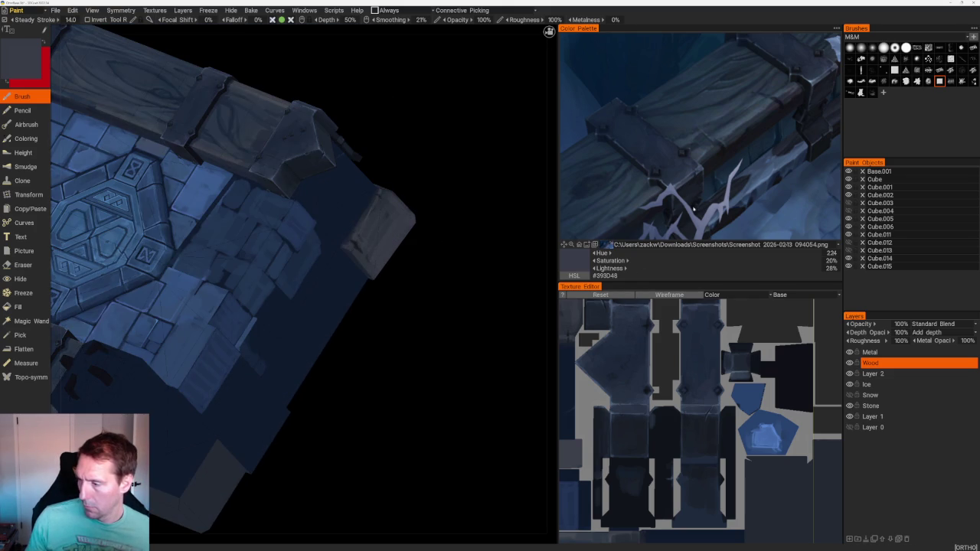
{"action": "left_click", "coordinate": [730, 130]}
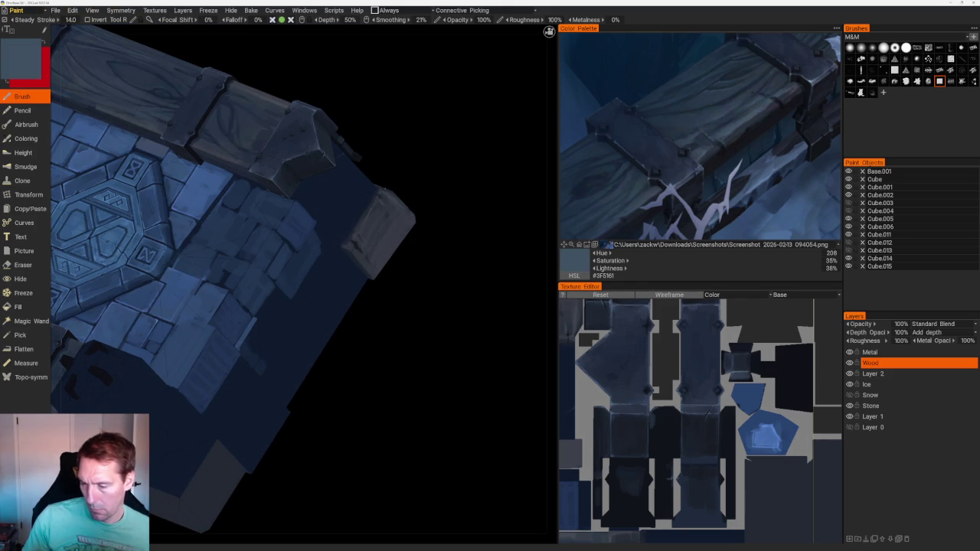
{"action": "middle_click_drag", "start_coordinate": [420, 223], "coordinate": [427, 175]}
{"action": "left_click", "coordinate": [782, 100]}
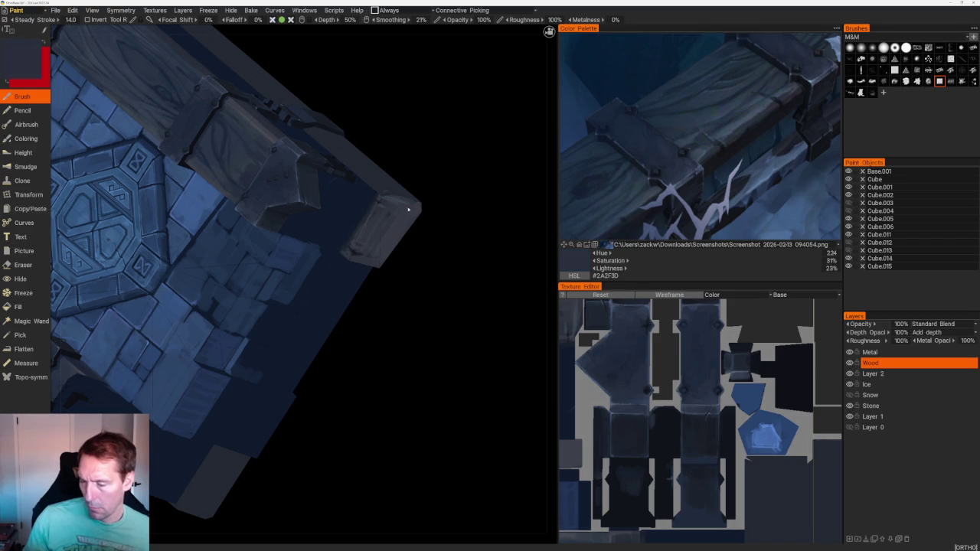
{"action": "mouse_move", "coordinate": [408, 209]}
{"action": "middle_mouse_down"}
{"action": "mouse_move", "coordinate": [419, 234]}
{"action": "mouse_move", "coordinate": [427, 230]}
{"action": "mouse_move", "coordinate": [387, 253]}
{"action": "middle_mouse_up"}
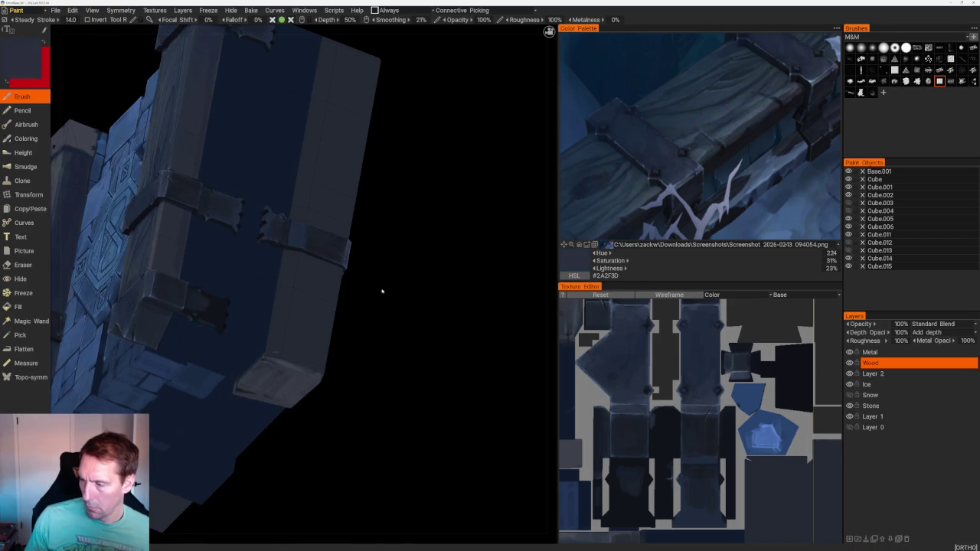
{"action": "middle_click_drag", "start_coordinate": [382, 291], "coordinate": [419, 273]}
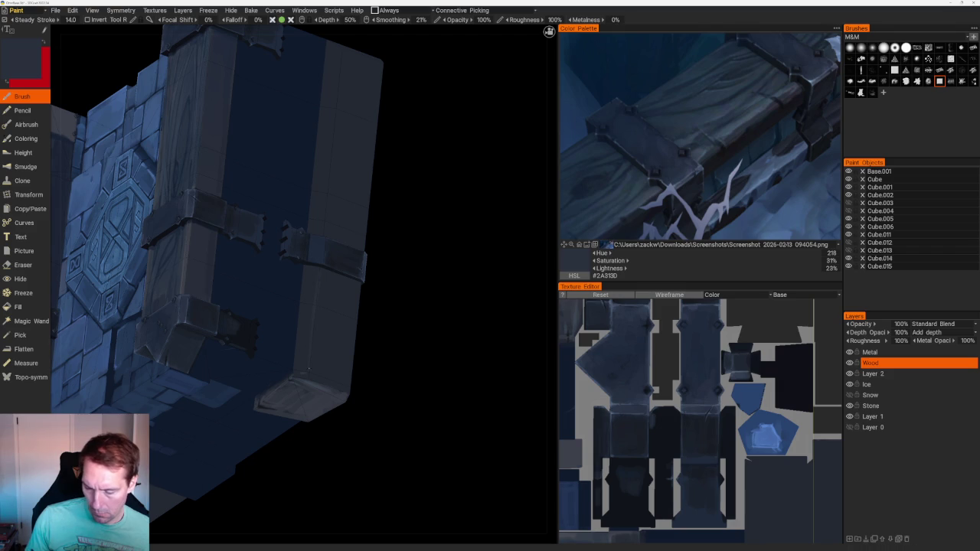
- Sample a lighter grey-blue and a near-black from the model, and frame the wooden beams up close
{"action": "key", "text": "v"}
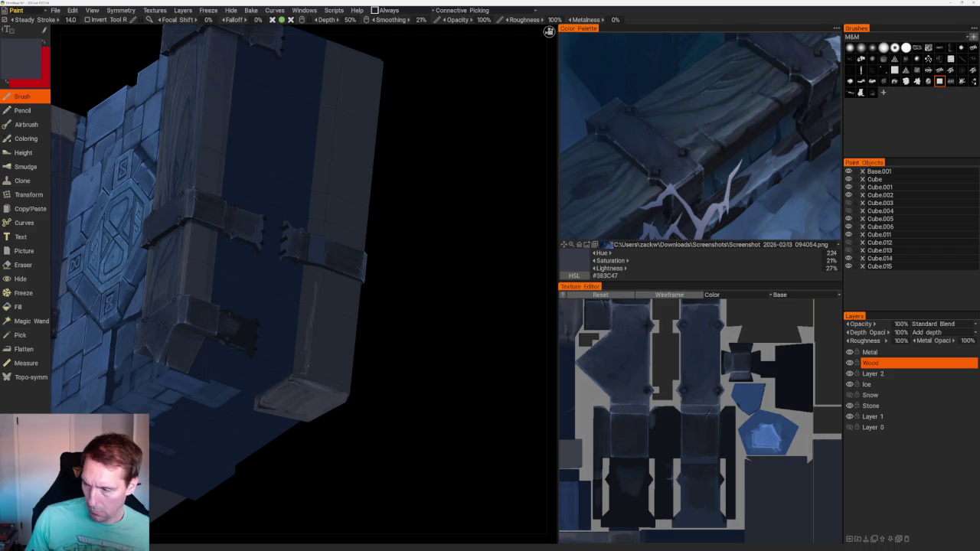
{"action": "key", "text": "v"}
{"action": "left_click_drag", "start_coordinate": [429, 291], "coordinate": [552, 268], "text": "shift"}
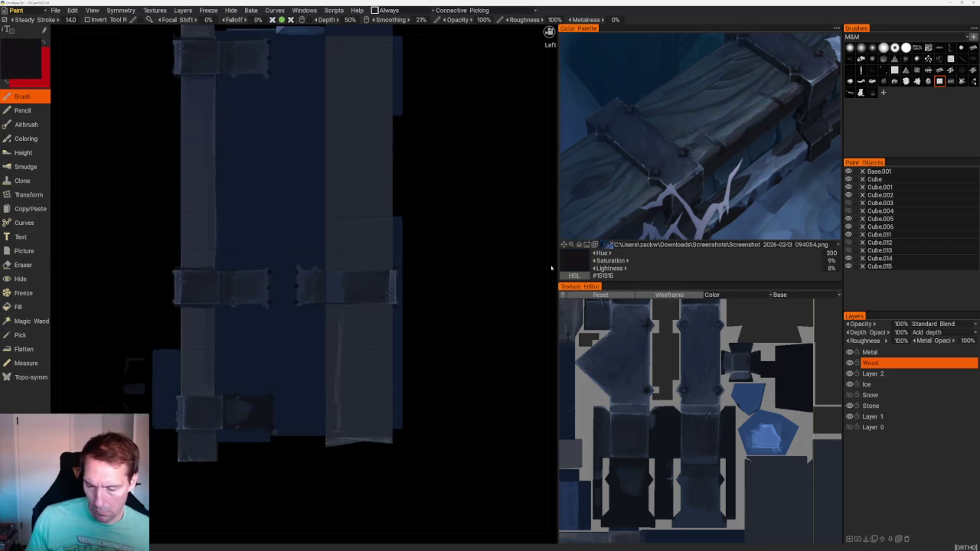
{"action": "scroll", "coordinate": [326, 227], "scroll_direction": "up", "scroll_amount": 3}
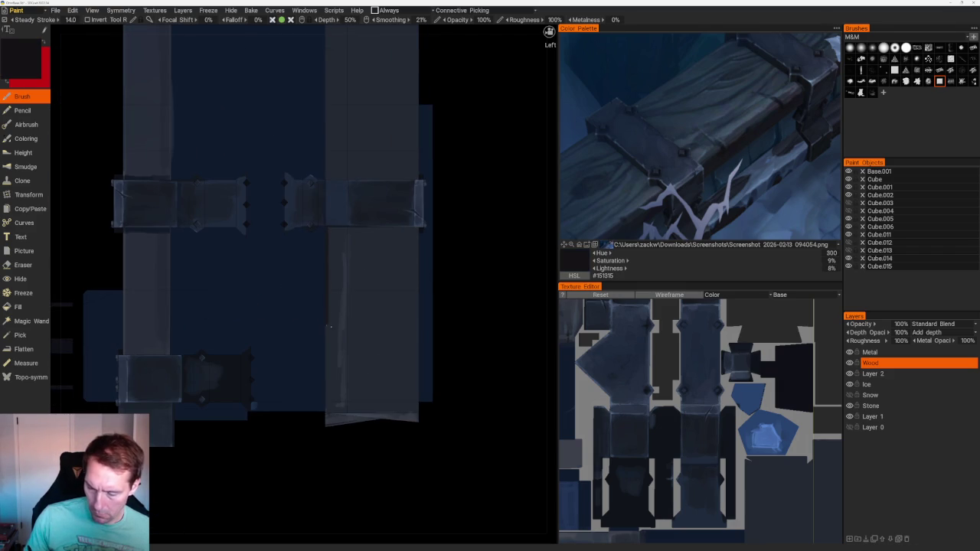
{"action": "mouse_move", "coordinate": [328, 412]}
{"action": "left_mouse_down"}
{"action": "mouse_move", "coordinate": [339, 437]}
{"action": "mouse_move", "coordinate": [449, 212]}
{"action": "mouse_move", "coordinate": [503, 385]}
{"action": "left_mouse_up"}
{"action": "left_click_drag", "start_coordinate": [450, 154], "coordinate": [408, 305]}
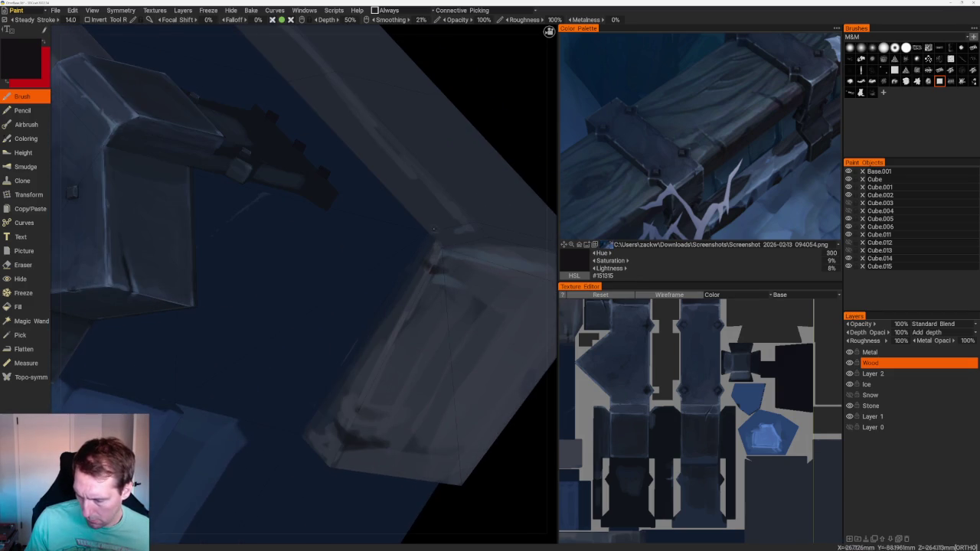
{"action": "mouse_move", "coordinate": [422, 242]}
{"action": "left_mouse_down"}
{"action": "mouse_move", "coordinate": [360, 100]}
{"action": "mouse_move", "coordinate": [428, 100]}
{"action": "left_mouse_up"}
{"action": "scroll", "coordinate": [446, 294], "scroll_direction": "up", "scroll_amount": 5}
{"action": "scroll", "coordinate": [437, 220], "scroll_direction": "down", "scroll_amount": 4}
{"action": "scroll", "coordinate": [437, 219], "scroll_direction": "up", "scroll_amount": 2}
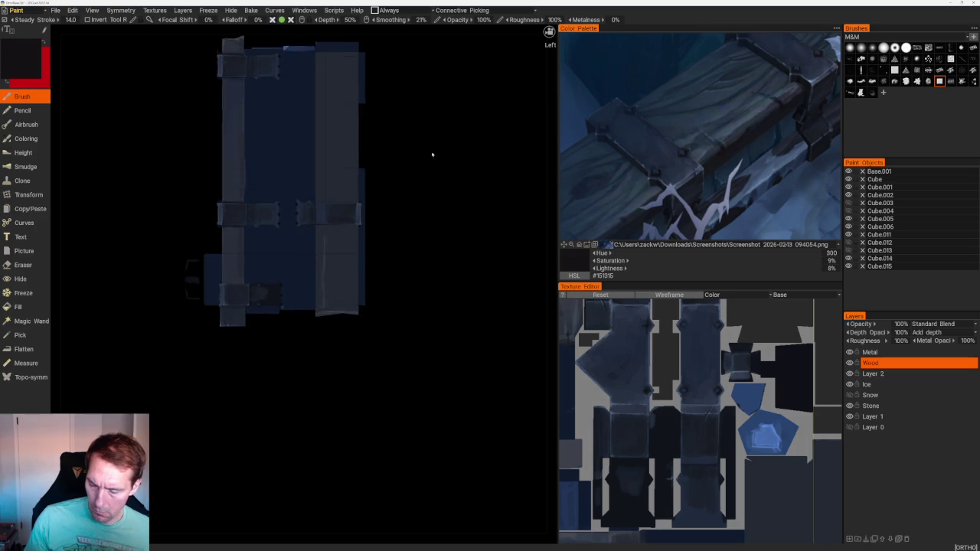
{"action": "scroll", "coordinate": [432, 153], "scroll_direction": "up", "scroll_amount": 5}
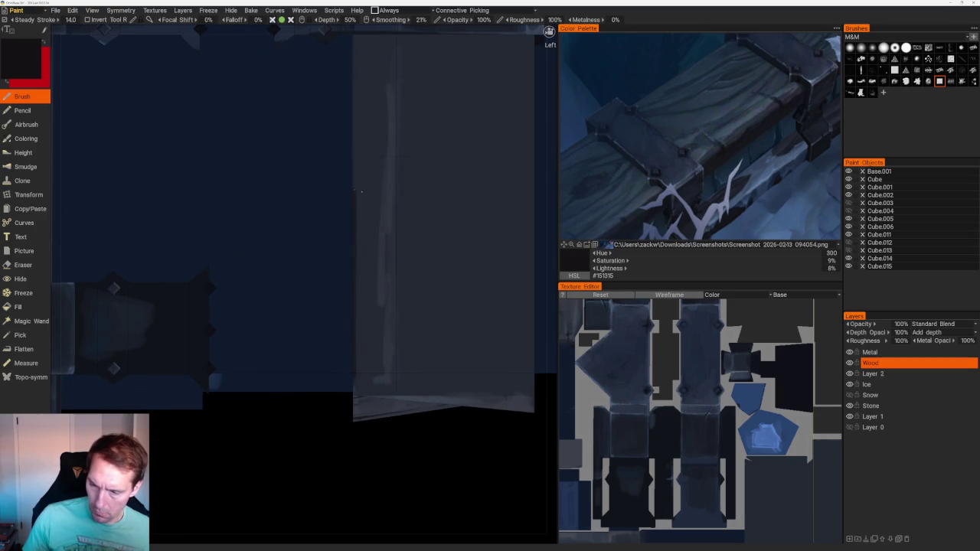
{"action": "middle_click_drag", "start_coordinate": [355, 350], "coordinate": [348, 193]}
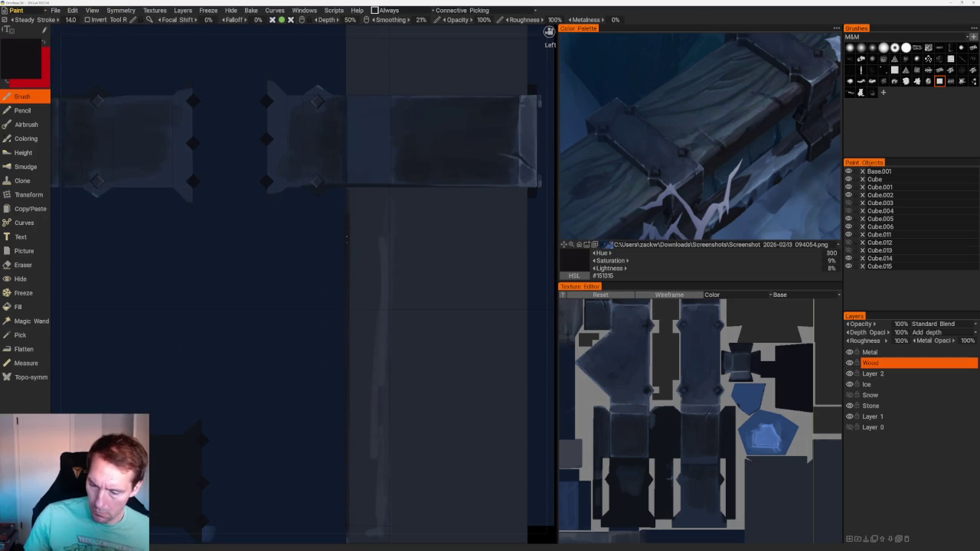
{"action": "scroll", "coordinate": [346, 238], "scroll_direction": "down", "scroll_amount": 5}
{"action": "mouse_move", "coordinate": [347, 238]}
{"action": "left_mouse_down"}
{"action": "mouse_move", "coordinate": [473, 225]}
{"action": "mouse_move", "coordinate": [437, 214]}
{"action": "left_mouse_up"}
{"action": "scroll", "coordinate": [417, 259], "scroll_direction": "up", "scroll_amount": 5}
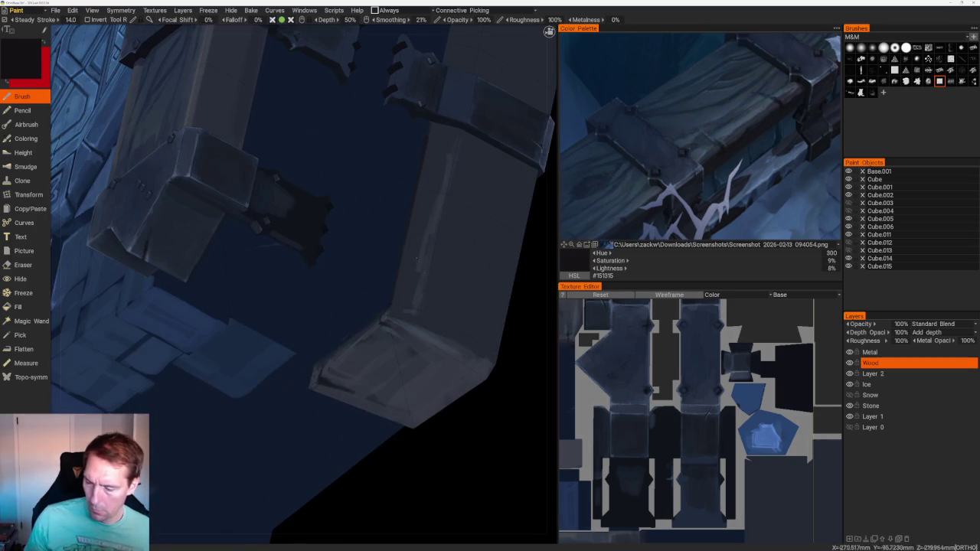
- Paint dark navy shading strokes down the beam's side panel using a reference colour
{"action": "left_click", "coordinate": [797, 92]}
{"action": "mouse_move", "coordinate": [509, 184]}
{"action": "left_mouse_down"}
{"action": "mouse_move", "coordinate": [525, 161]}
{"action": "mouse_move", "coordinate": [533, 167]}
{"action": "left_mouse_up"}
{"action": "left_click_drag", "start_coordinate": [480, 148], "coordinate": [507, 162]}
{"action": "left_click_drag", "start_coordinate": [512, 230], "coordinate": [526, 191]}
{"action": "left_click_drag", "start_coordinate": [505, 230], "coordinate": [502, 196]}
{"action": "left_click_drag", "start_coordinate": [495, 247], "coordinate": [497, 193]}
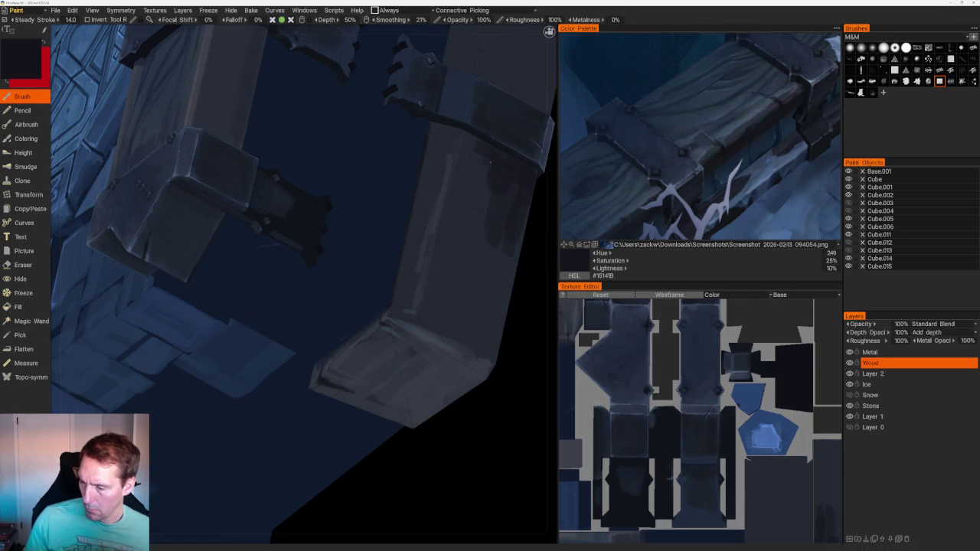
- Sample several blue-greys from the reference, ending on a lighter slate blue #36475A
{"action": "scroll", "coordinate": [459, 328], "scroll_direction": "down", "scroll_amount": 5}
{"action": "mouse_move", "coordinate": [437, 278]}
{"action": "left_mouse_down"}
{"action": "mouse_move", "coordinate": [438, 310]}
{"action": "mouse_move", "coordinate": [420, 274]}
{"action": "mouse_move", "coordinate": [444, 307]}
{"action": "mouse_move", "coordinate": [467, 260]}
{"action": "left_mouse_up"}
{"action": "scroll", "coordinate": [414, 288], "scroll_direction": "up", "scroll_amount": 3}
{"action": "scroll", "coordinate": [445, 276], "scroll_direction": "up", "scroll_amount": 2}
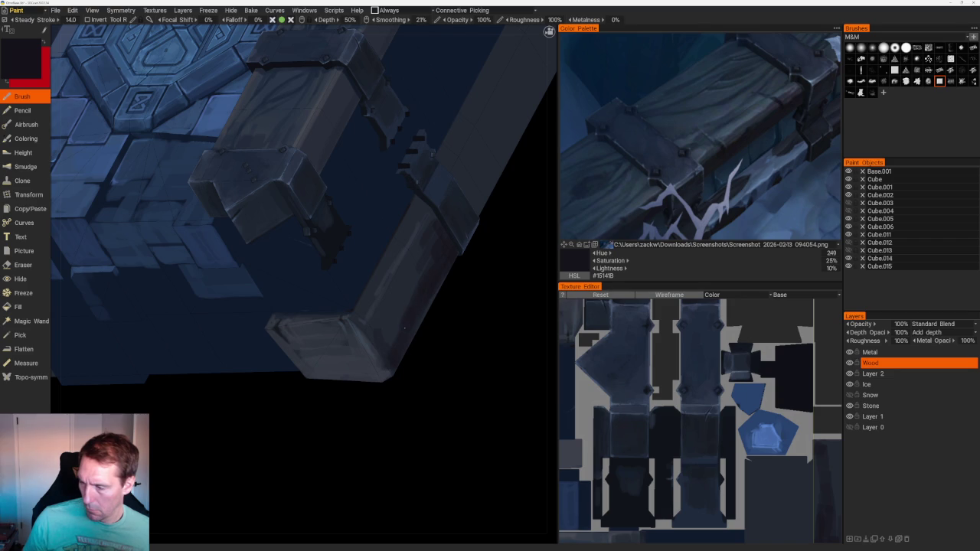
{"action": "left_click", "coordinate": [643, 220]}
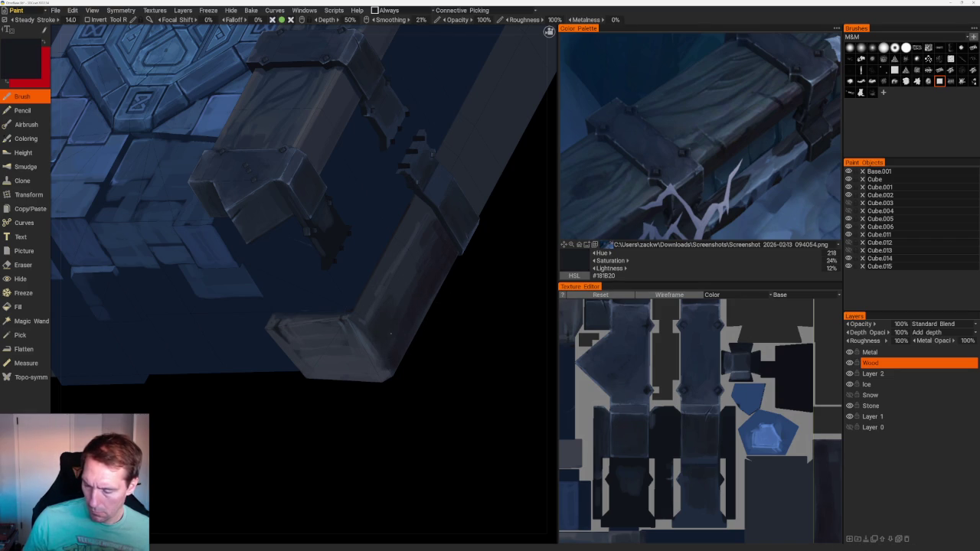
{"action": "left_click", "coordinate": [633, 220]}
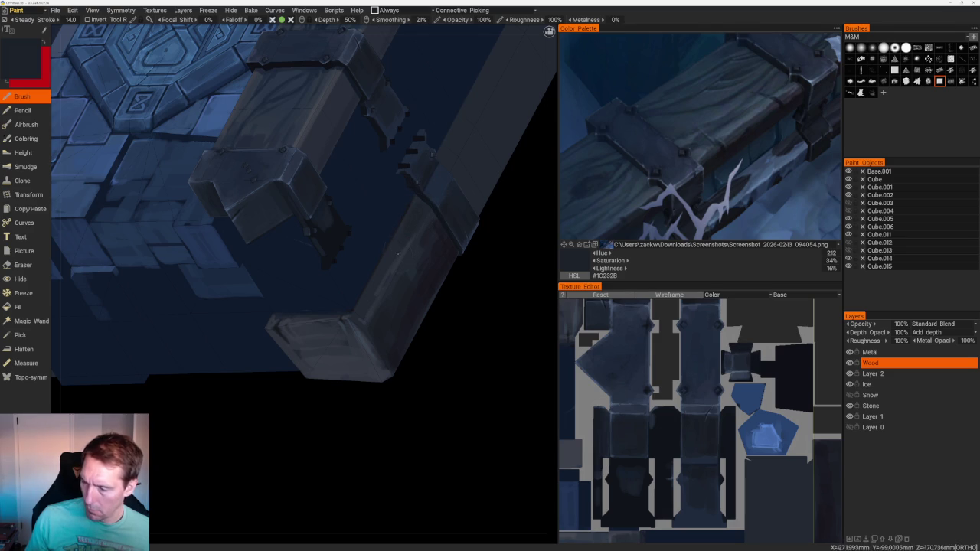
{"action": "left_click", "coordinate": [626, 220]}
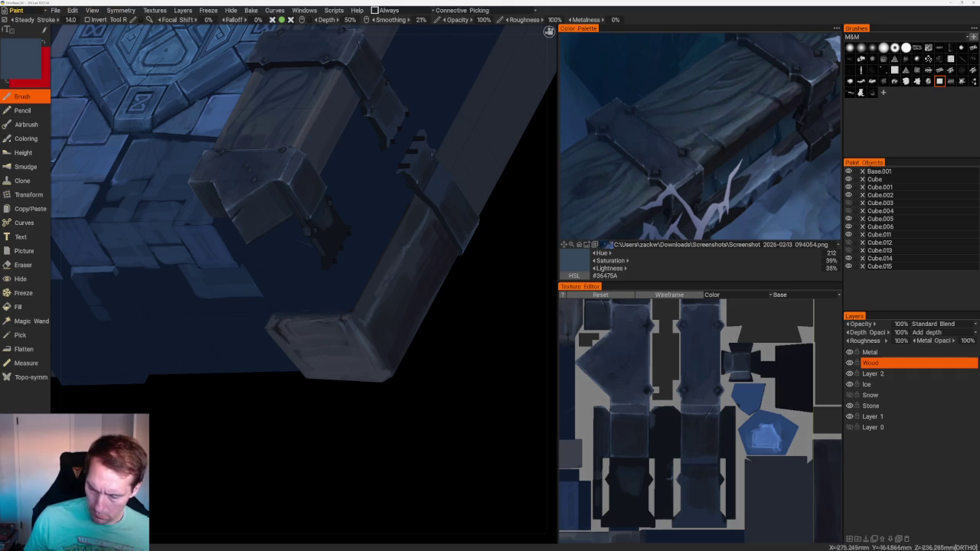
{"action": "scroll", "coordinate": [381, 212], "scroll_direction": "down", "scroll_amount": 8}
{"action": "mouse_move", "coordinate": [381, 212]}
{"action": "left_mouse_down"}
{"action": "mouse_move", "coordinate": [446, 260]}
{"action": "mouse_move", "coordinate": [419, 305]}
{"action": "left_mouse_up"}
- Sample near-black and dark blue-grey tones from the model and the reference image
{"action": "scroll", "coordinate": [420, 305], "scroll_direction": "up", "scroll_amount": 5}
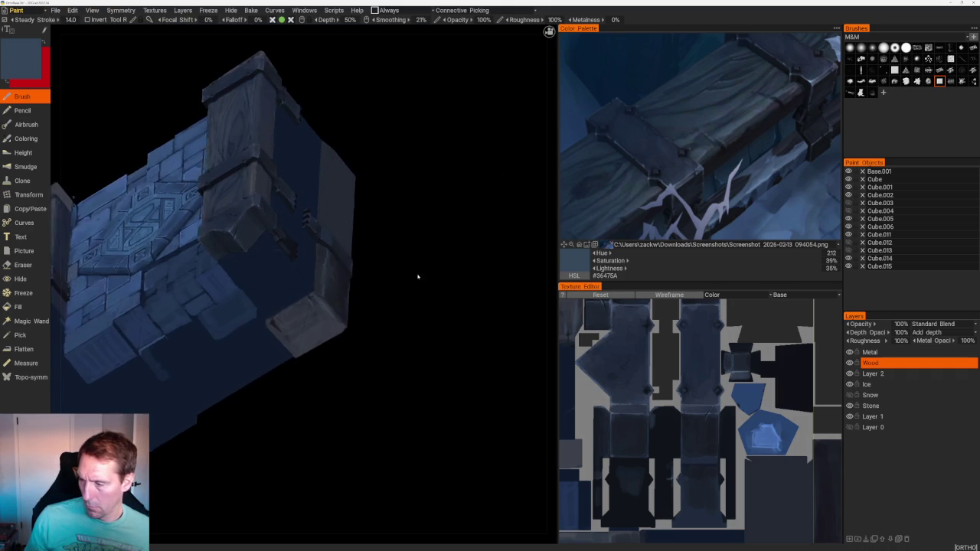
{"action": "scroll", "coordinate": [416, 276], "scroll_direction": "up", "scroll_amount": 3}
{"action": "key", "text": "v"}
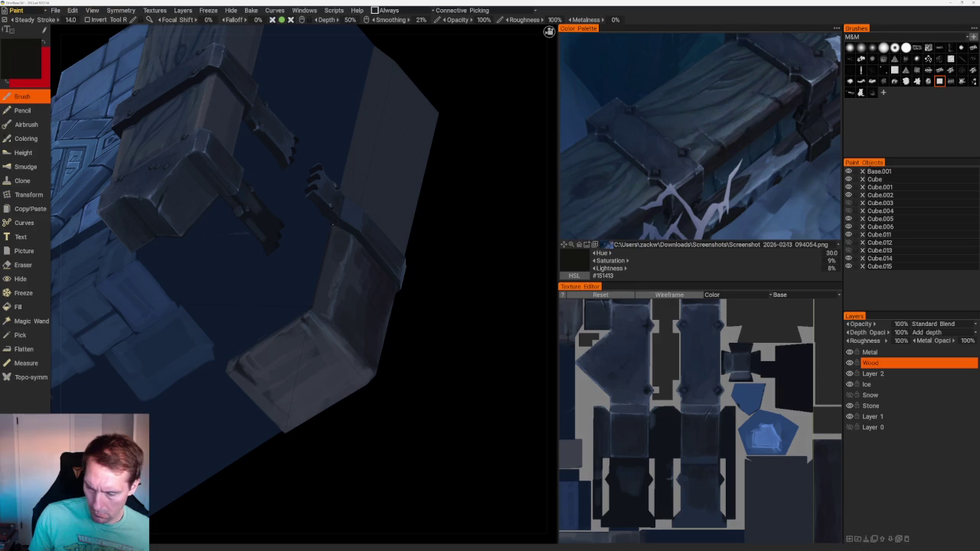
{"action": "right_click_drag", "start_coordinate": [429, 291], "coordinate": [405, 279], "text": "shift"}
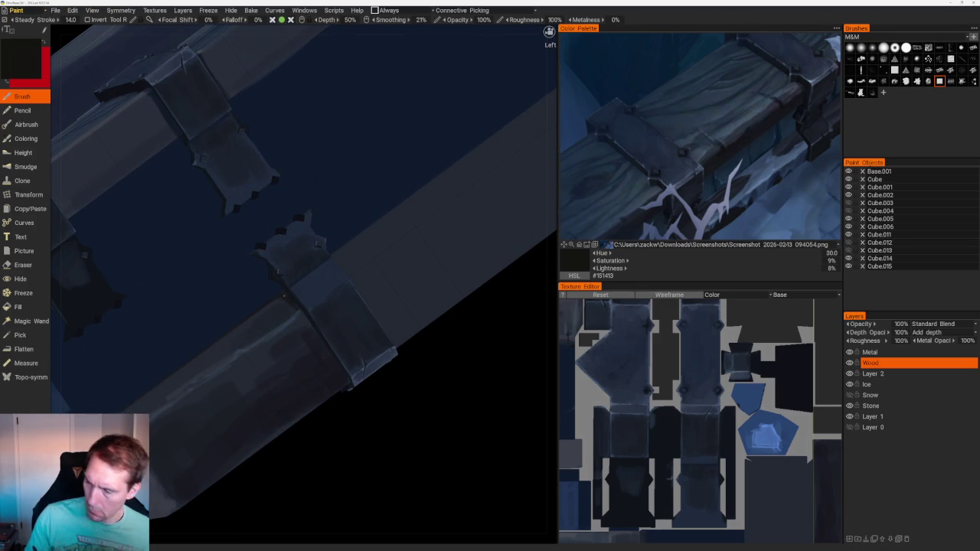
{"action": "left_click", "coordinate": [806, 90]}
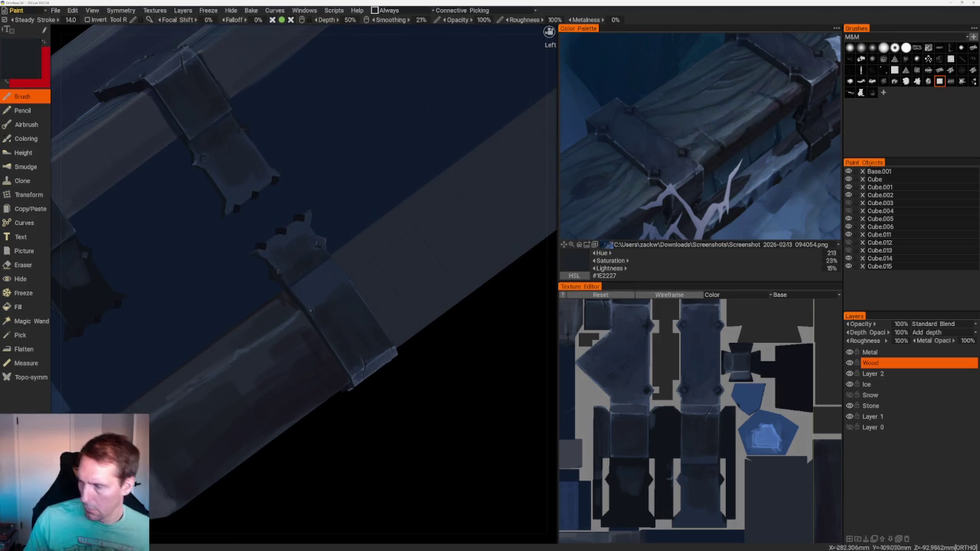
{"action": "key", "text": "v"}
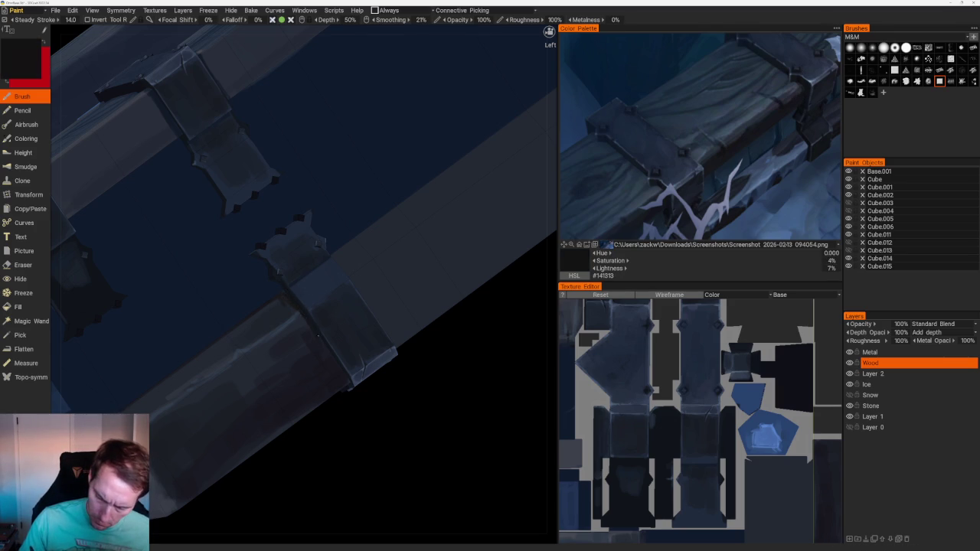
- Take a mid blue-grey from the reference, then dark navy #2E323D from the painted beam
{"action": "scroll", "coordinate": [372, 306], "scroll_direction": "down", "scroll_amount": 10}
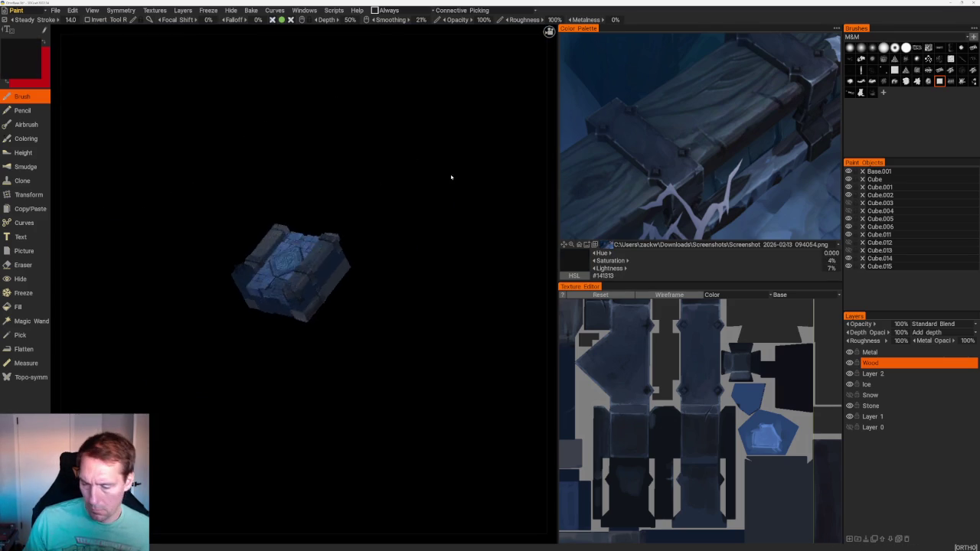
{"action": "left_click_drag", "start_coordinate": [453, 308], "coordinate": [462, 288]}
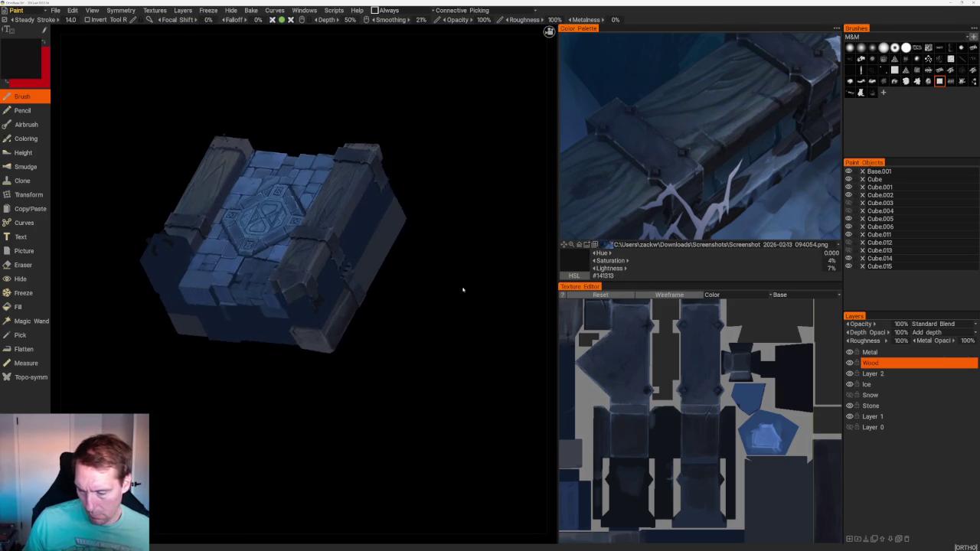
{"action": "scroll", "coordinate": [490, 377], "scroll_direction": "up", "scroll_amount": 5}
{"action": "scroll", "coordinate": [490, 376], "scroll_direction": "up", "scroll_amount": 2}
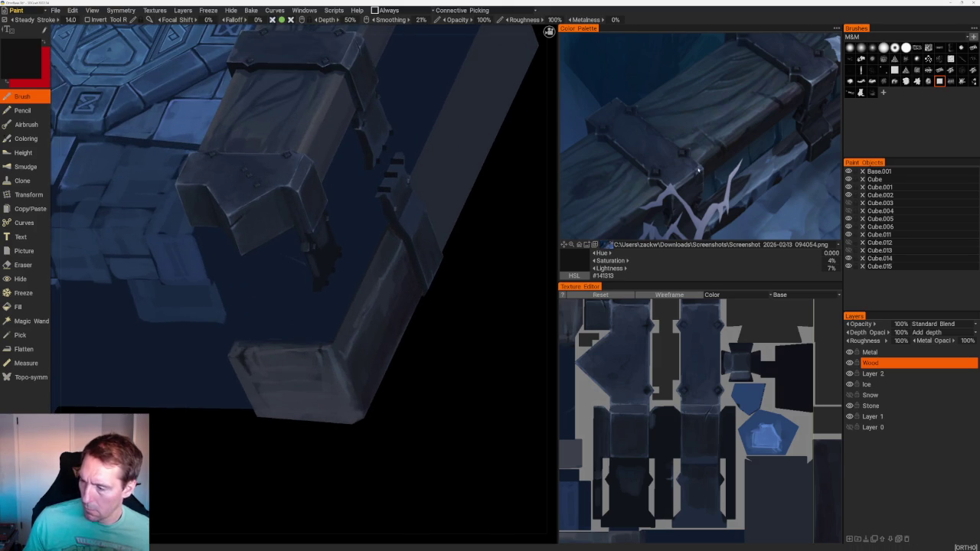
{"action": "left_click", "coordinate": [710, 156]}
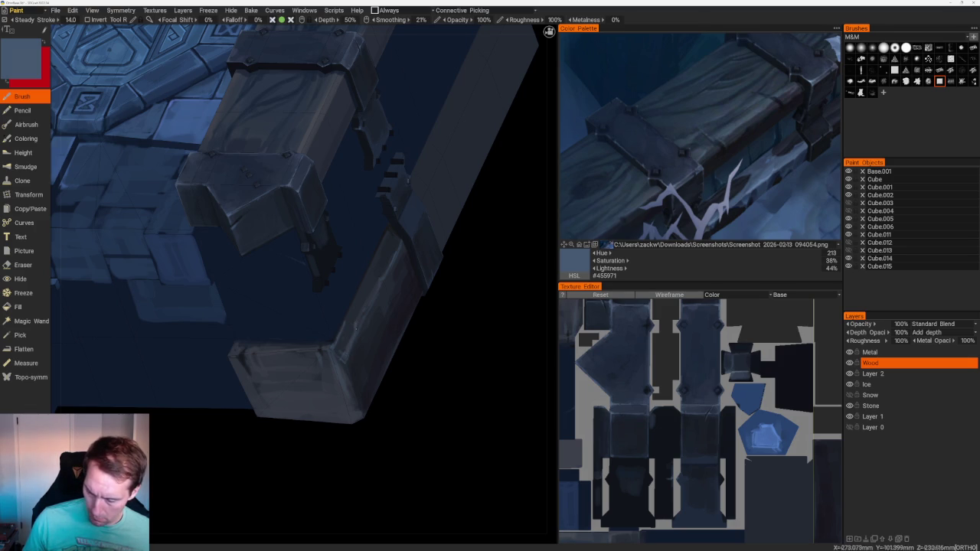
{"action": "key", "text": "v"}
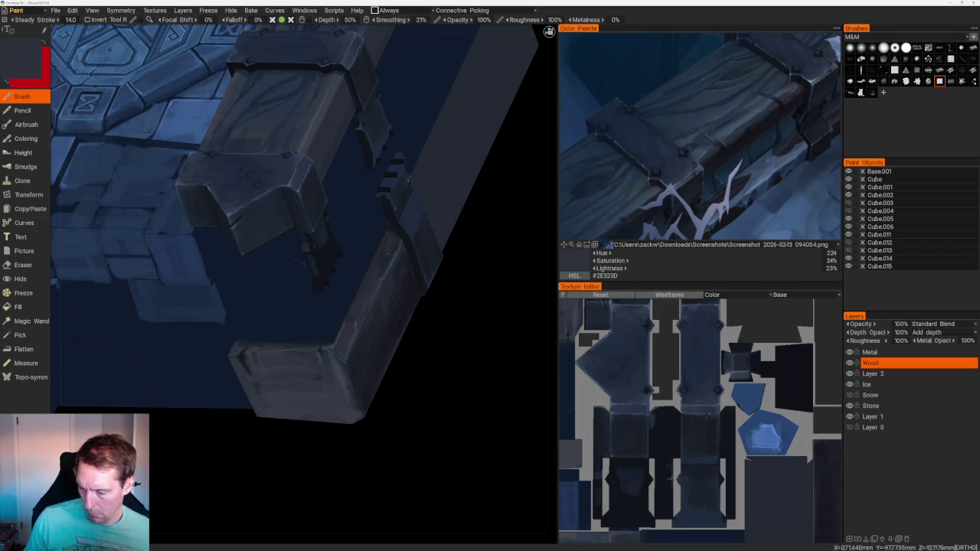
{"action": "key", "text": "Home"}
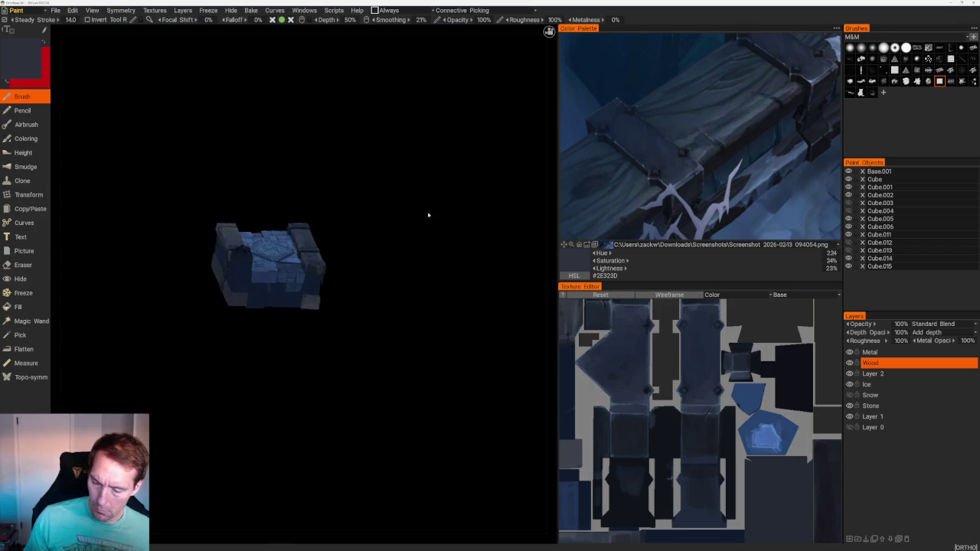
- Sample several darker and lighter blue-grey tones from the reference image near the top corner beam
{"action": "scroll", "coordinate": [429, 215], "scroll_direction": "up", "scroll_amount": 5}
{"action": "mouse_move", "coordinate": [464, 355]}
{"action": "right_mouse_down"}
{"action": "mouse_move", "coordinate": [397, 435]}
{"action": "mouse_move", "coordinate": [464, 247]}
{"action": "right_mouse_up"}
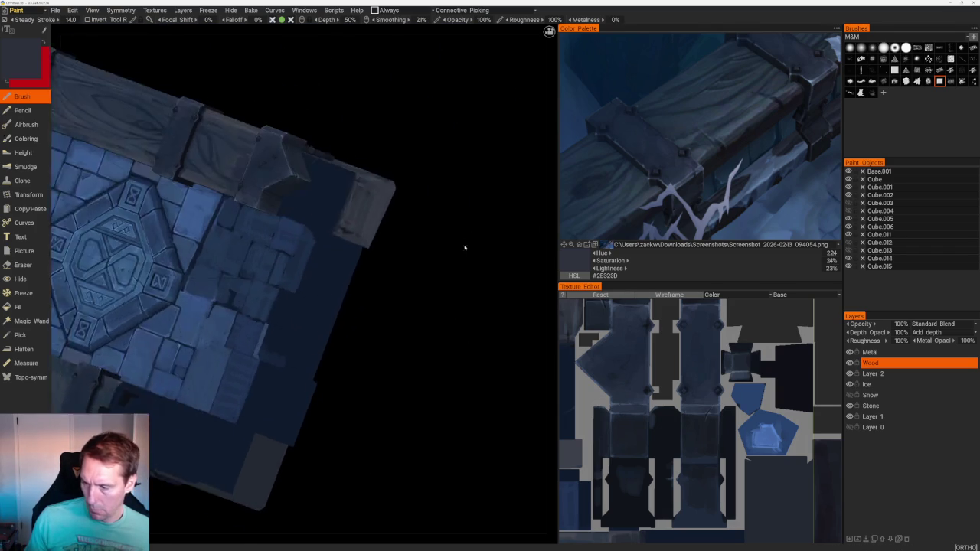
{"action": "left_click", "coordinate": [739, 122]}
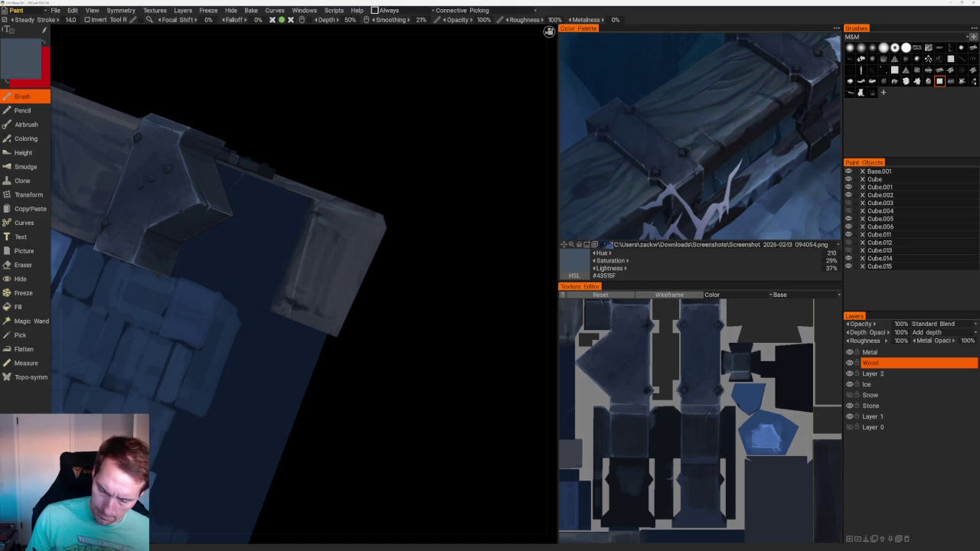
{"action": "right_click_drag", "start_coordinate": [329, 253], "coordinate": [363, 259]}
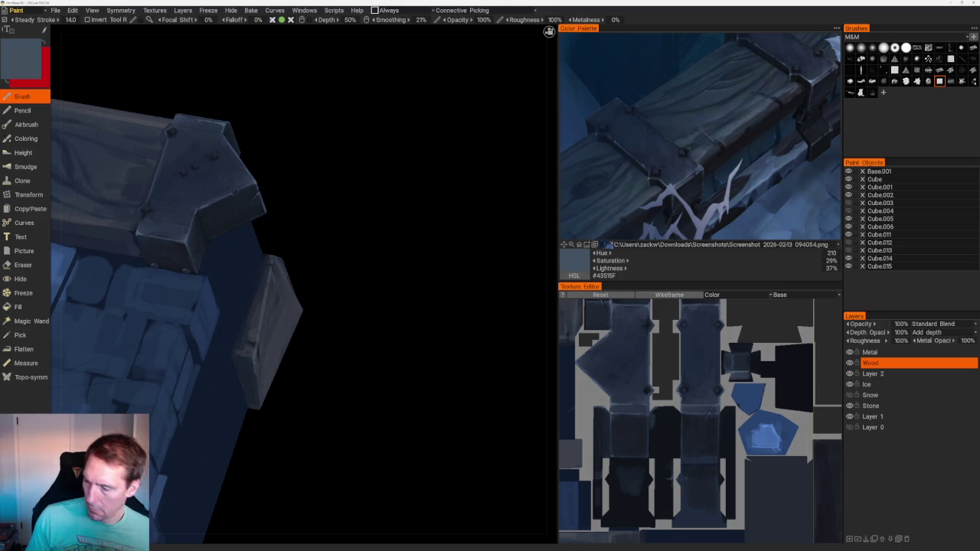
{"action": "left_click", "coordinate": [637, 195]}
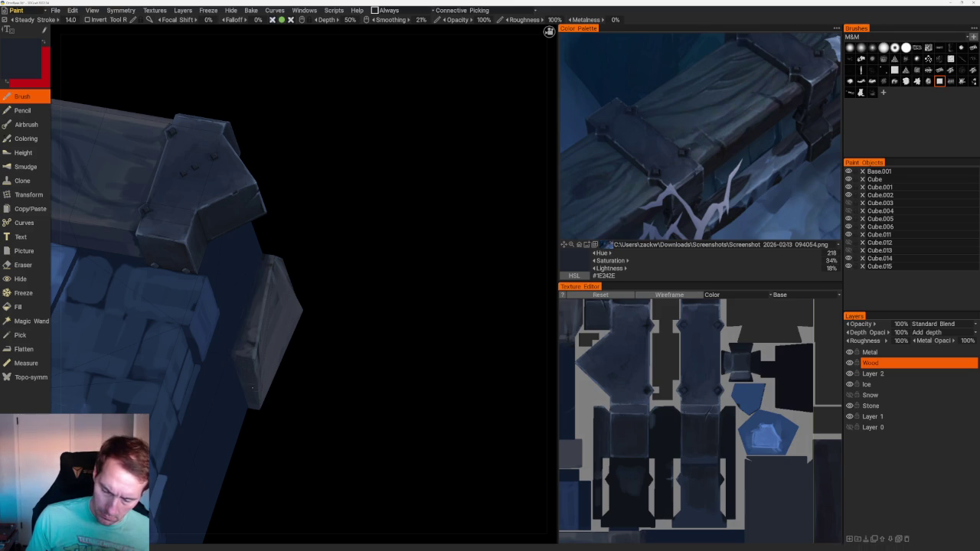
{"action": "left_click", "coordinate": [659, 181]}
{"action": "left_click", "coordinate": [684, 143]}
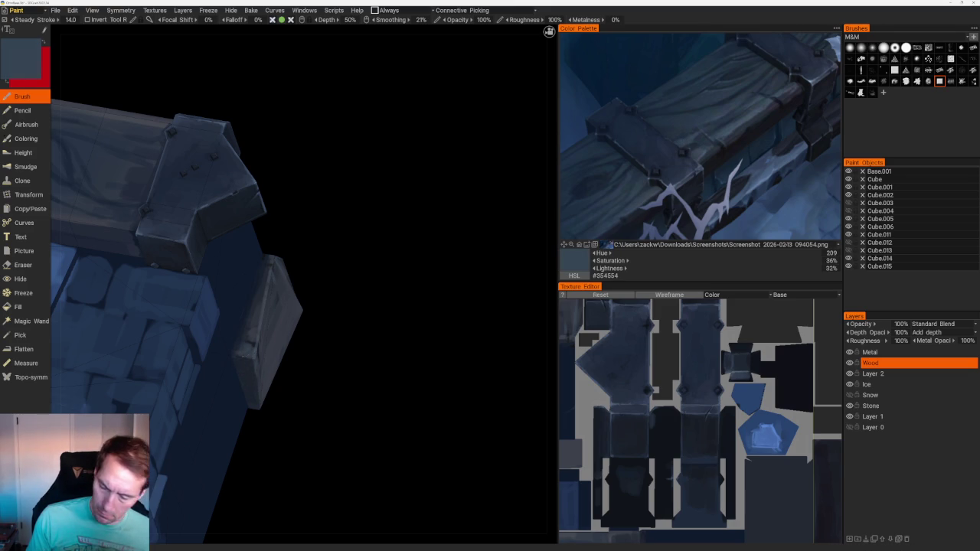
- Eyedrop the wooden plank to set the brush to muted blue-grey #2C333E
{"action": "key", "text": "v"}
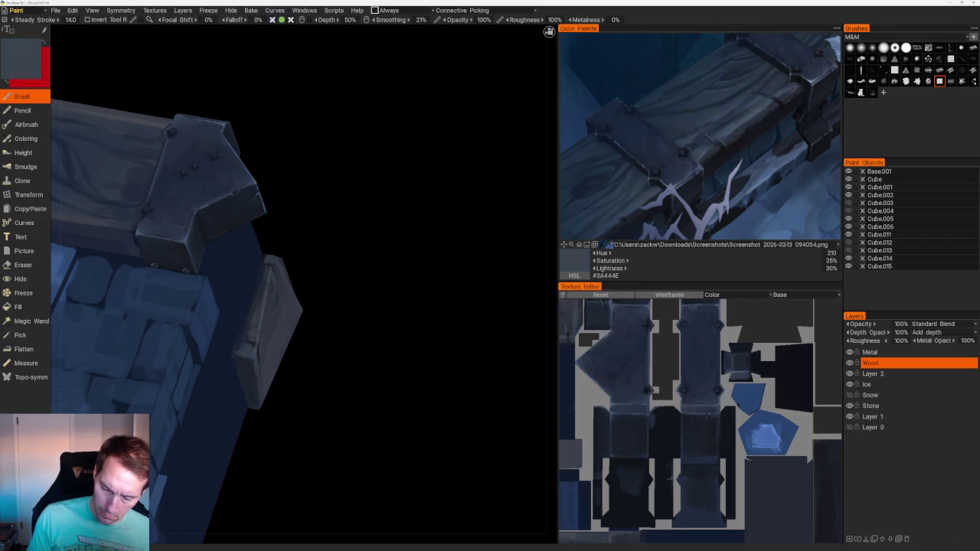
{"action": "key", "text": "v"}
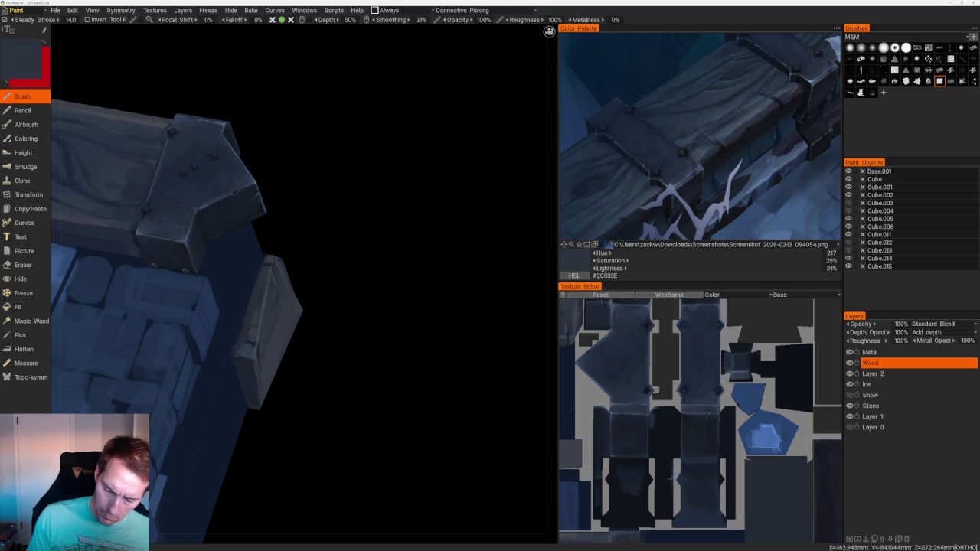
{"action": "scroll", "coordinate": [337, 203], "scroll_direction": "down", "scroll_amount": 5}
{"action": "scroll", "coordinate": [309, 166], "scroll_direction": "down", "scroll_amount": 5}
{"action": "mouse_move", "coordinate": [308, 166]}
{"action": "left_mouse_down"}
{"action": "mouse_move", "coordinate": [267, 133]}
{"action": "mouse_move", "coordinate": [215, 186]}
{"action": "left_mouse_up"}
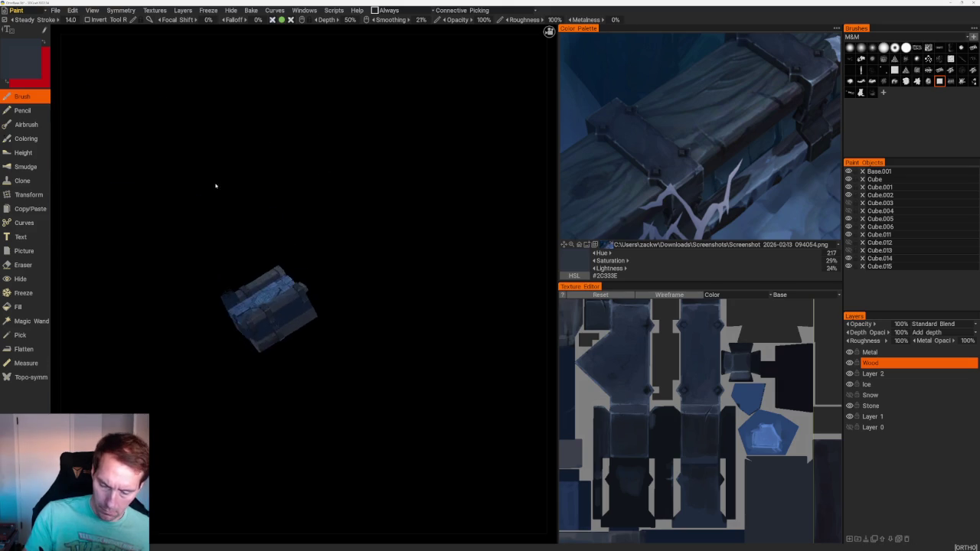
- From a top-down angle, pick a dark blue from the reference and a near-black from the model
{"action": "scroll", "coordinate": [243, 176], "scroll_direction": "up", "scroll_amount": 3}
{"action": "scroll", "coordinate": [334, 322], "scroll_direction": "up", "scroll_amount": 3}
{"action": "scroll", "coordinate": [334, 321], "scroll_direction": "up", "scroll_amount": 3}
{"action": "left_click_drag", "start_coordinate": [243, 395], "coordinate": [264, 408]}
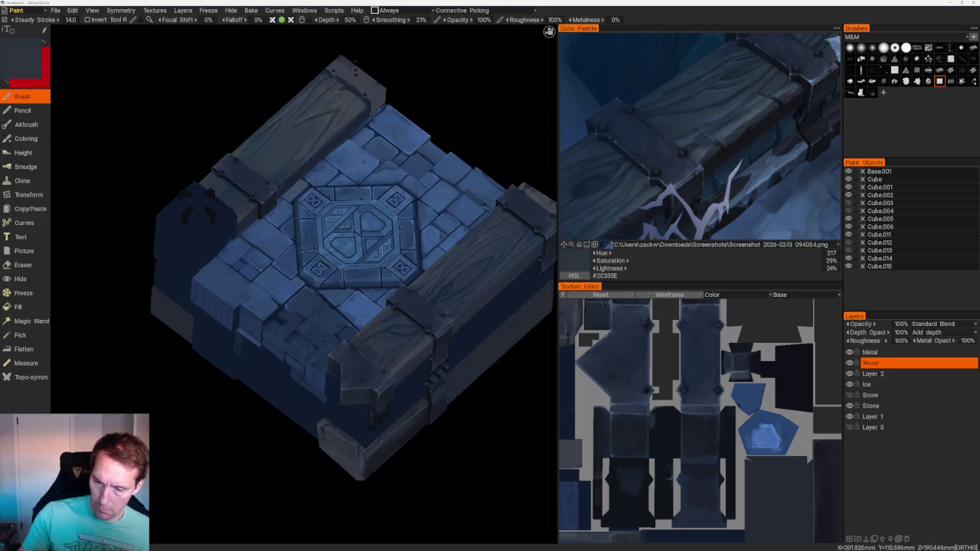
{"action": "scroll", "coordinate": [360, 399], "scroll_direction": "up", "scroll_amount": 2}
{"action": "scroll", "coordinate": [360, 398], "scroll_direction": "up", "scroll_amount": 3}
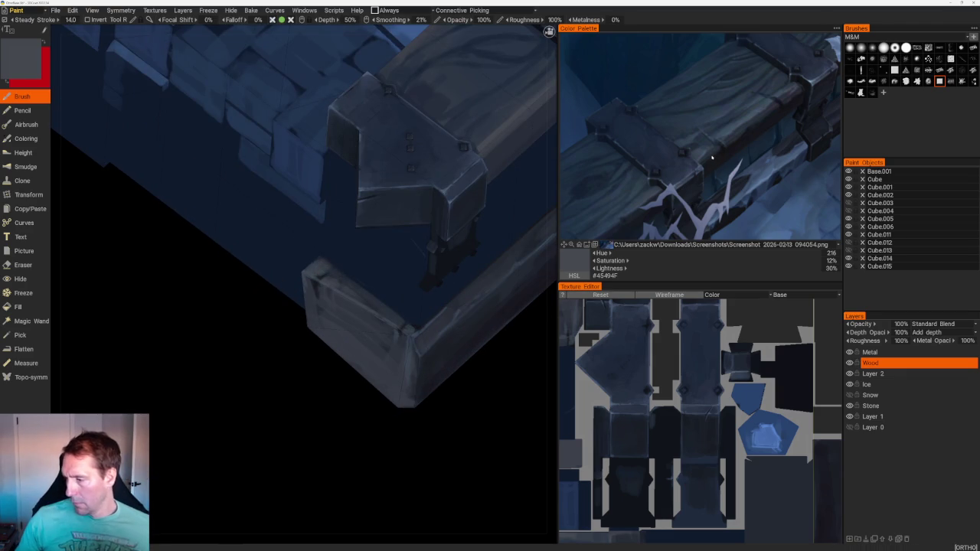
{"action": "left_click", "coordinate": [650, 146]}
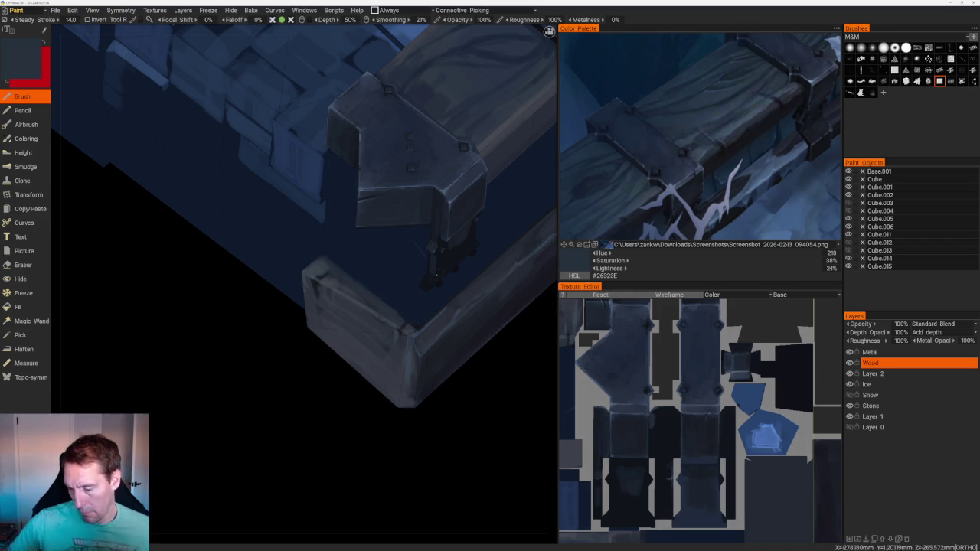
{"action": "key", "text": "v"}
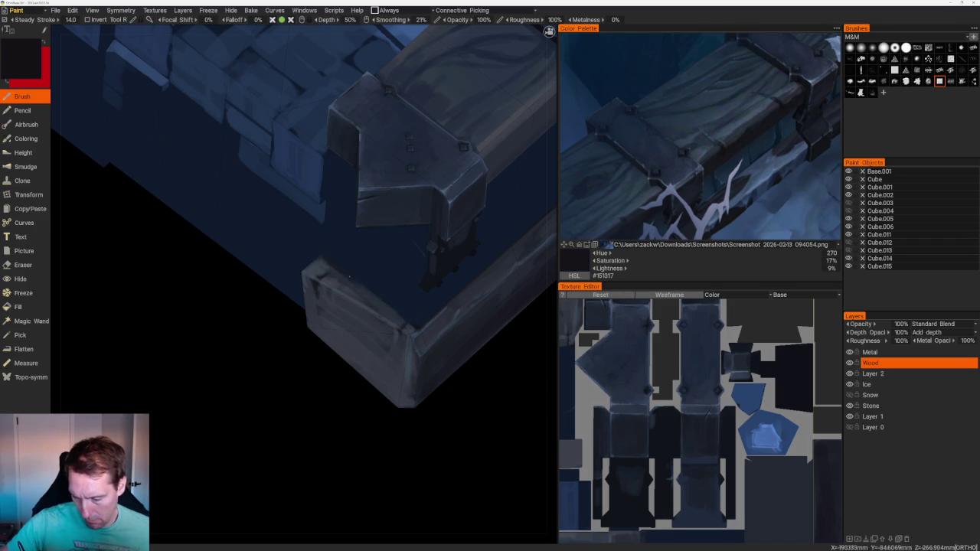
- Take a dark bluish wood shade for the corner beam's end-grain rings, then review the whole block
{"action": "scroll", "coordinate": [368, 214], "scroll_direction": "down", "scroll_amount": 10}
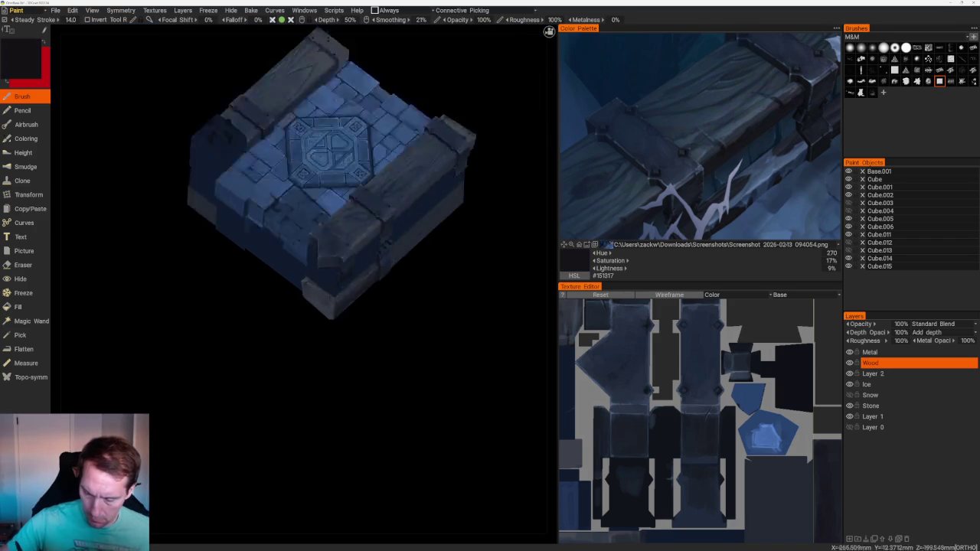
{"action": "scroll", "coordinate": [359, 127], "scroll_direction": "down", "scroll_amount": 5}
{"action": "scroll", "coordinate": [380, 149], "scroll_direction": "up", "scroll_amount": 10}
{"action": "scroll", "coordinate": [459, 291], "scroll_direction": "up", "scroll_amount": 5}
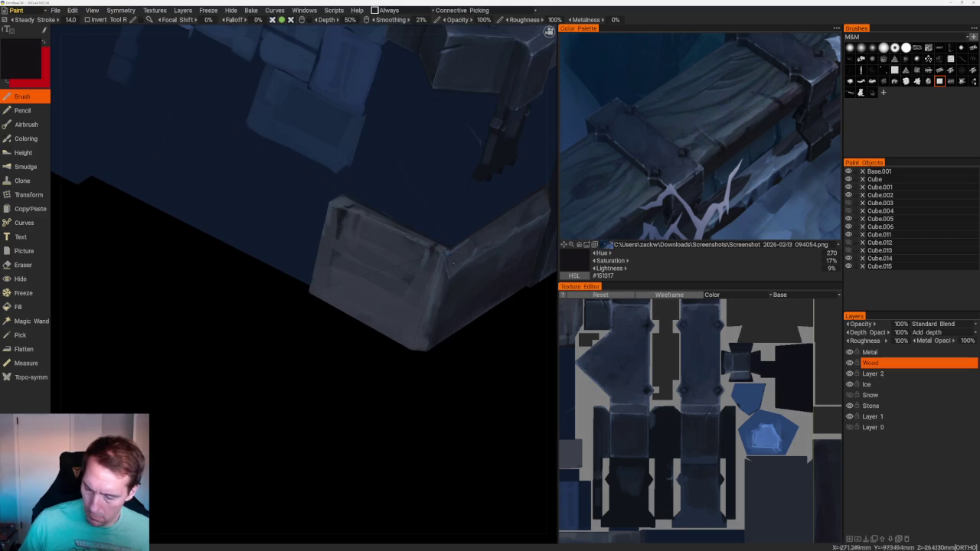
{"action": "key", "text": "v"}
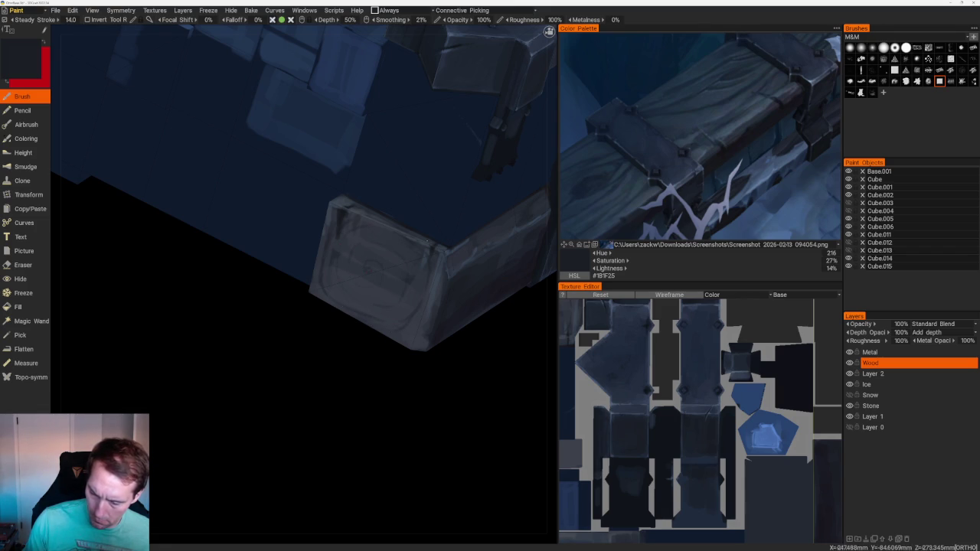
{"action": "right_click_drag", "start_coordinate": [437, 263], "coordinate": [418, 153]}
{"action": "mouse_move", "coordinate": [415, 220]}
{"action": "left_mouse_down"}
{"action": "mouse_move", "coordinate": [449, 306]}
{"action": "mouse_move", "coordinate": [431, 278]}
{"action": "left_mouse_up"}
{"action": "right_click_drag", "start_coordinate": [372, 344], "coordinate": [405, 335]}
{"action": "scroll", "coordinate": [406, 335], "scroll_direction": "up", "scroll_amount": 5}
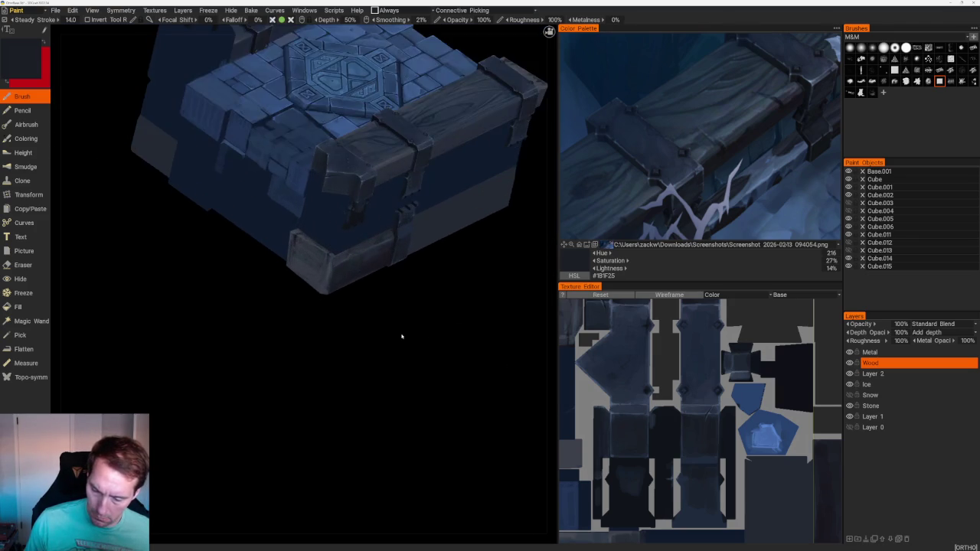
- Sample light and dark blues from the corner beam and a grey-blue from the reference
{"action": "scroll", "coordinate": [400, 337], "scroll_direction": "up", "scroll_amount": 4}
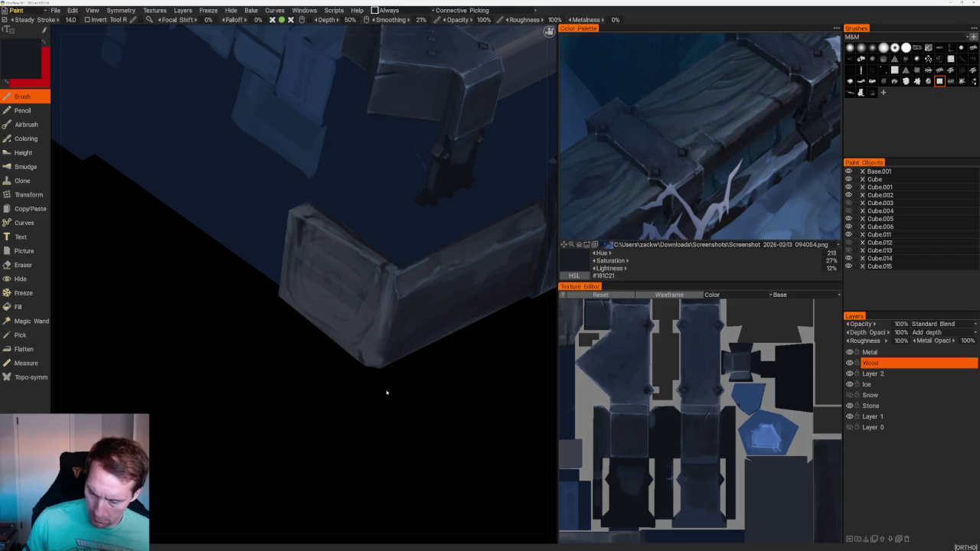
{"action": "left_click_drag", "start_coordinate": [386, 392], "coordinate": [408, 406]}
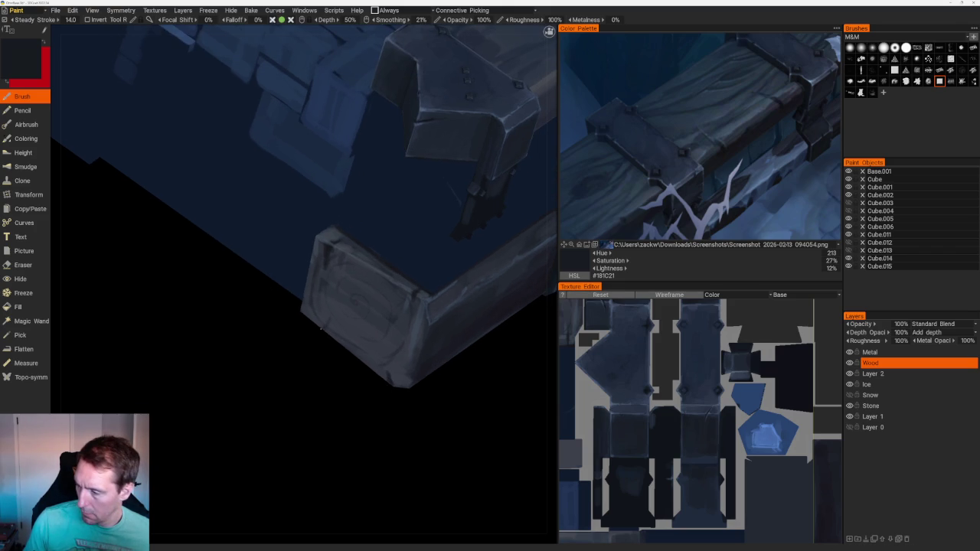
{"action": "key", "text": "v"}
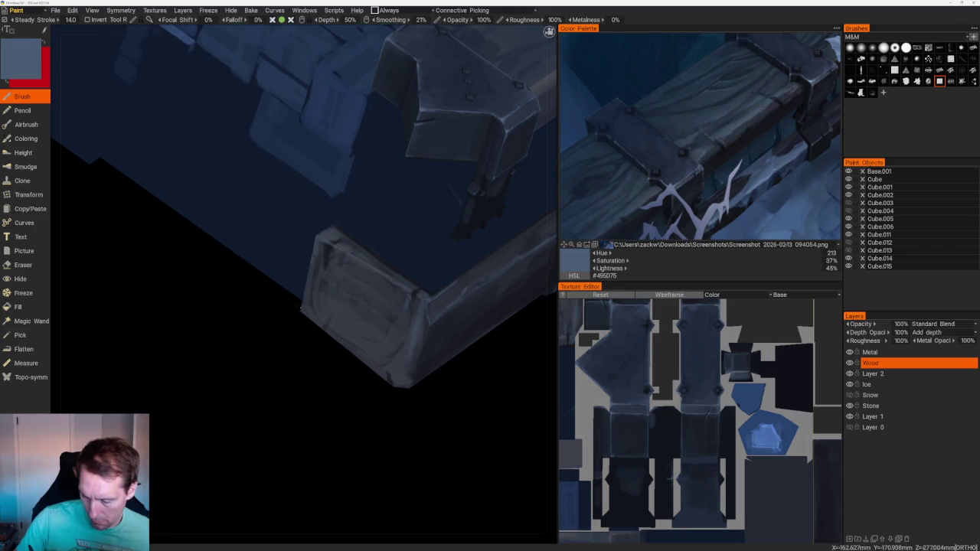
{"action": "key", "text": "v"}
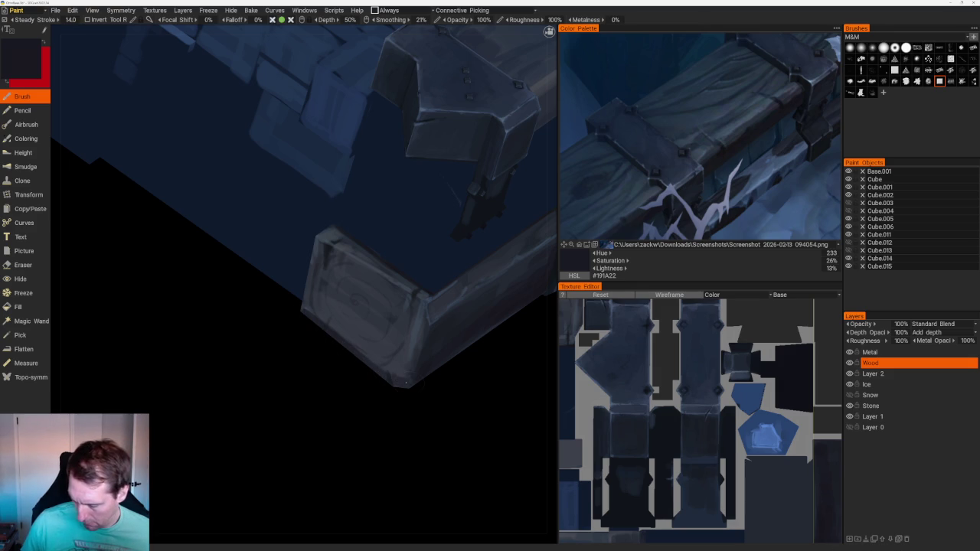
{"action": "scroll", "coordinate": [439, 378], "scroll_direction": "down", "scroll_amount": 3}
{"action": "scroll", "coordinate": [396, 330], "scroll_direction": "down", "scroll_amount": 8}
{"action": "mouse_move", "coordinate": [396, 330]}
{"action": "left_mouse_down"}
{"action": "mouse_move", "coordinate": [416, 313]}
{"action": "mouse_move", "coordinate": [441, 320]}
{"action": "mouse_move", "coordinate": [409, 304]}
{"action": "mouse_move", "coordinate": [427, 320]}
{"action": "left_mouse_up"}
{"action": "scroll", "coordinate": [396, 378], "scroll_direction": "up", "scroll_amount": 5}
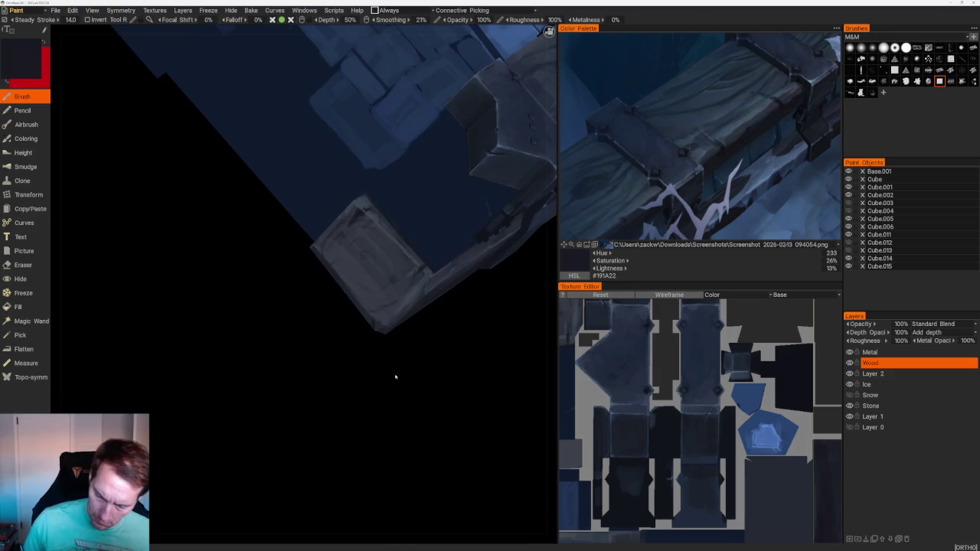
{"action": "left_click_drag", "start_coordinate": [549, 32], "coordinate": [549, 31]}
{"action": "left_click", "coordinate": [734, 133]}
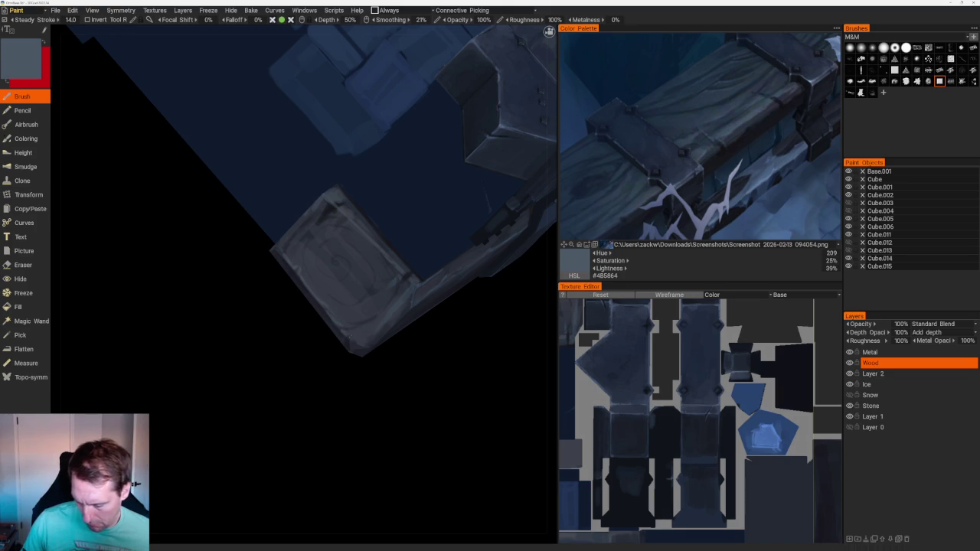
- Pick dark blue-grey and slate from the reference, then wood shades down to very dark #1B1E25
{"action": "mouse_move", "coordinate": [372, 346]}
{"action": "left_mouse_down"}
{"action": "mouse_move", "coordinate": [388, 313]}
{"action": "mouse_move", "coordinate": [370, 339]}
{"action": "mouse_move", "coordinate": [365, 322]}
{"action": "mouse_move", "coordinate": [378, 355]}
{"action": "left_mouse_up"}
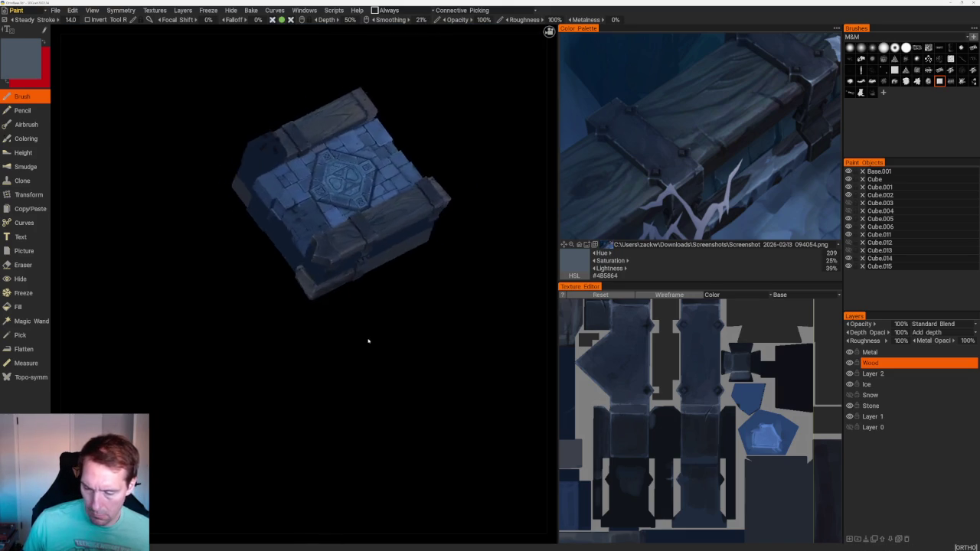
{"action": "scroll", "coordinate": [379, 355], "scroll_direction": "up", "scroll_amount": 5}
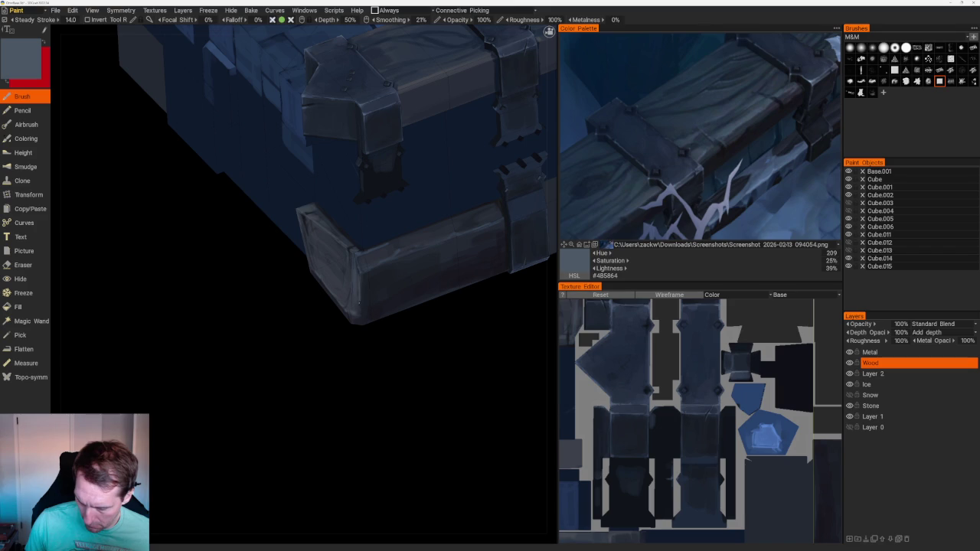
{"action": "mouse_move", "coordinate": [429, 337]}
{"action": "left_mouse_down"}
{"action": "mouse_move", "coordinate": [442, 340]}
{"action": "mouse_move", "coordinate": [404, 343]}
{"action": "left_mouse_up"}
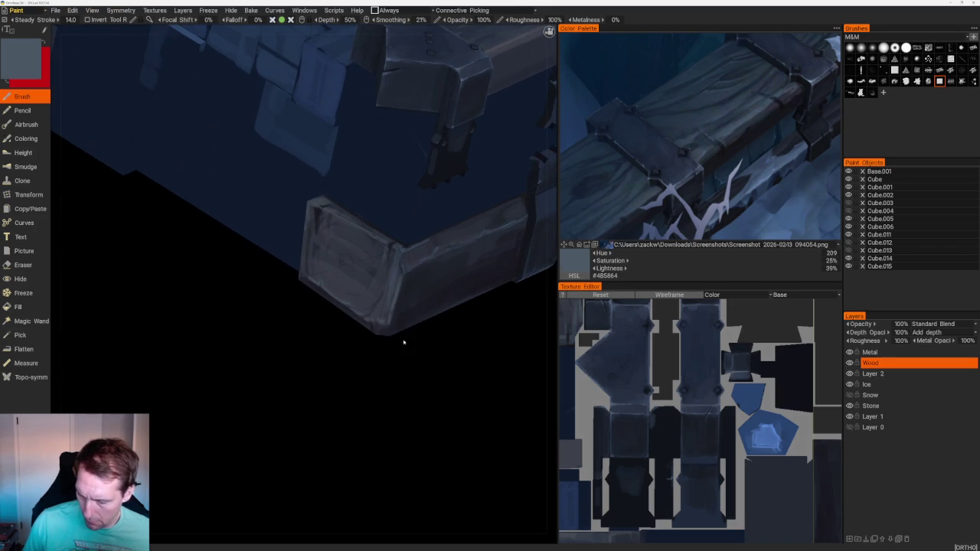
{"action": "left_click", "coordinate": [741, 134]}
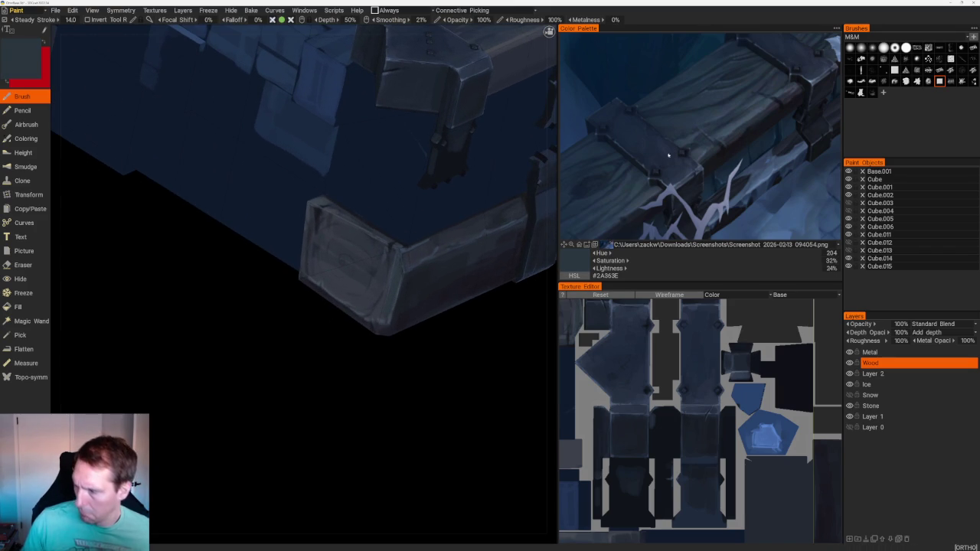
{"action": "left_click", "coordinate": [786, 103]}
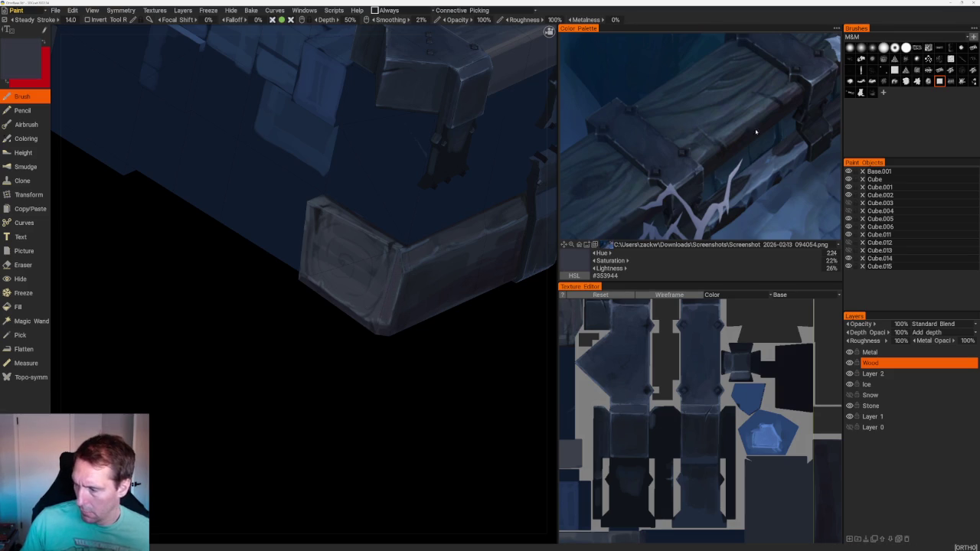
{"action": "key", "text": "v"}
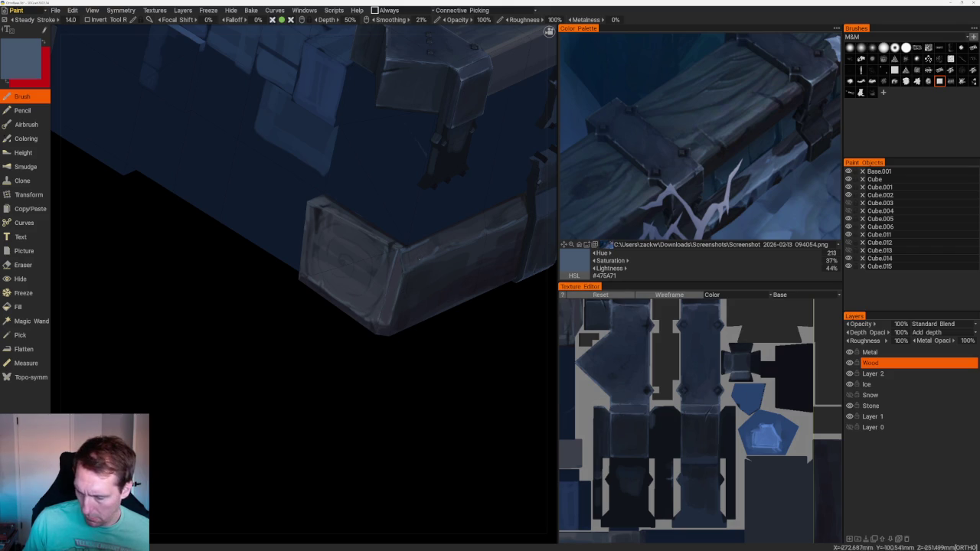
{"action": "key", "text": "v"}
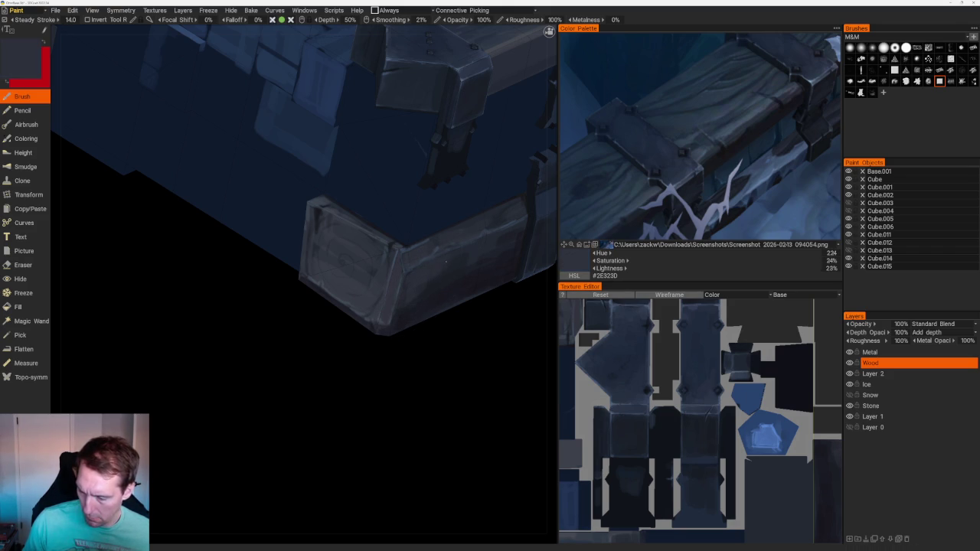
{"action": "key", "text": "v"}
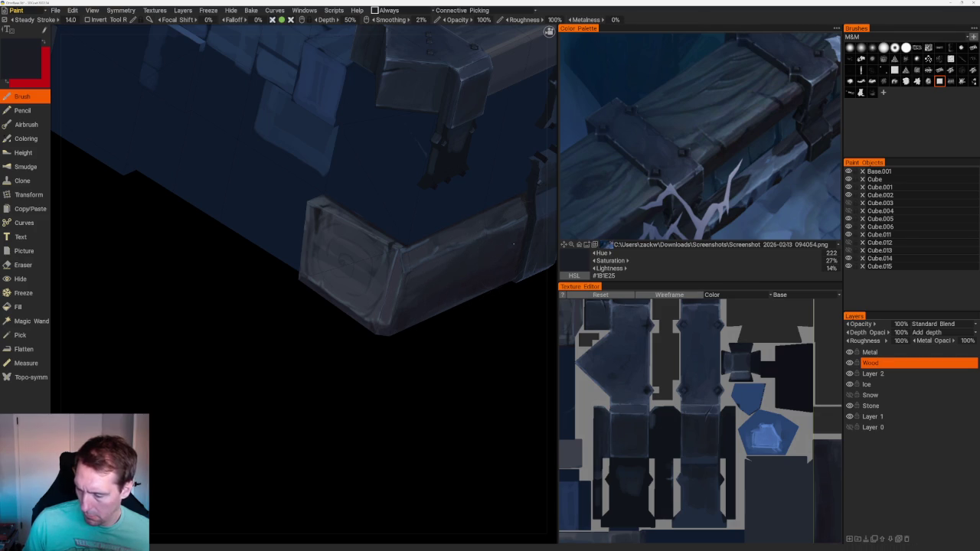
{"action": "scroll", "coordinate": [452, 367], "scroll_direction": "down", "scroll_amount": 5}
{"action": "left_click_drag", "start_coordinate": [416, 317], "coordinate": [407, 291]}
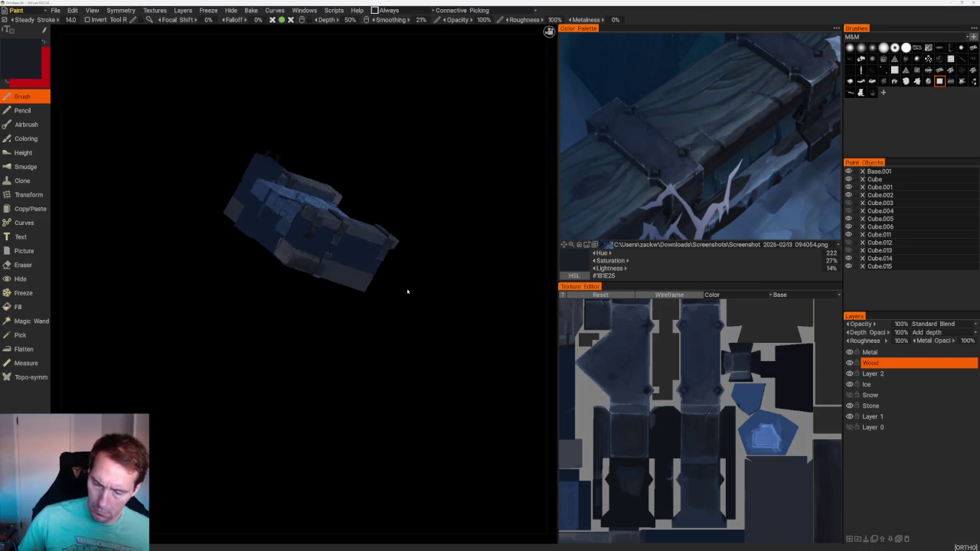
- Eyedrop dark, darker grey, dark blue and neutral grey from the block, ending on muted grey-blue
{"action": "scroll", "coordinate": [417, 285], "scroll_direction": "up", "scroll_amount": 5}
{"action": "key", "text": "v"}
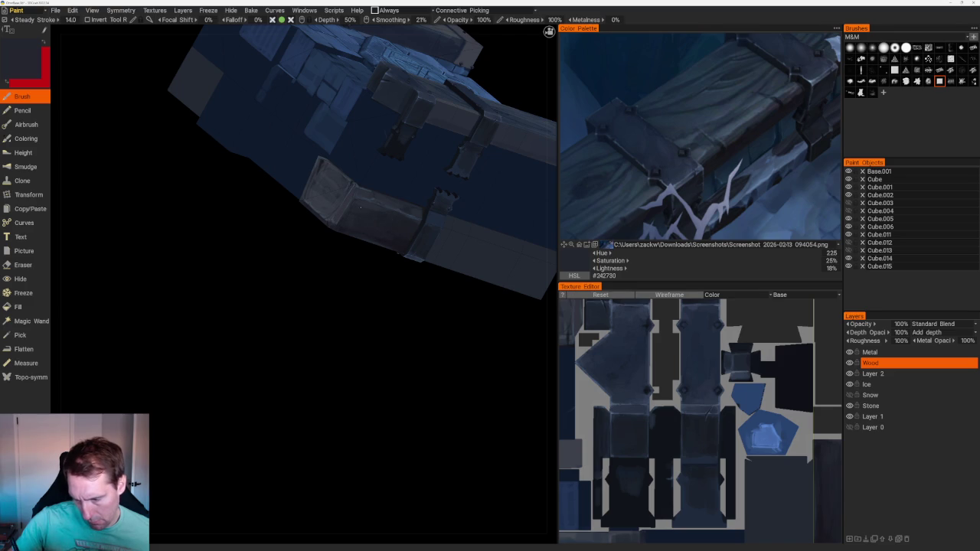
{"action": "left_click_drag", "start_coordinate": [410, 334], "coordinate": [421, 379]}
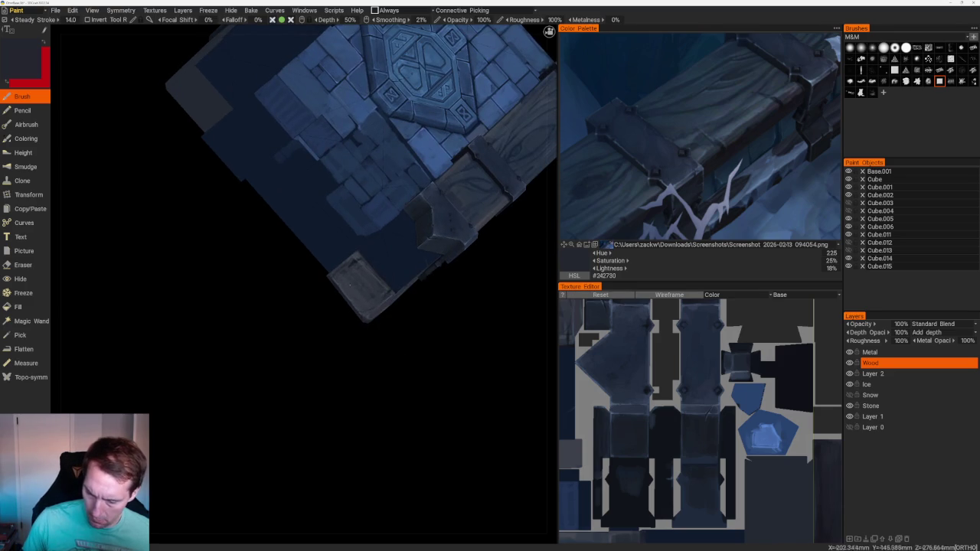
{"action": "key", "text": "v"}
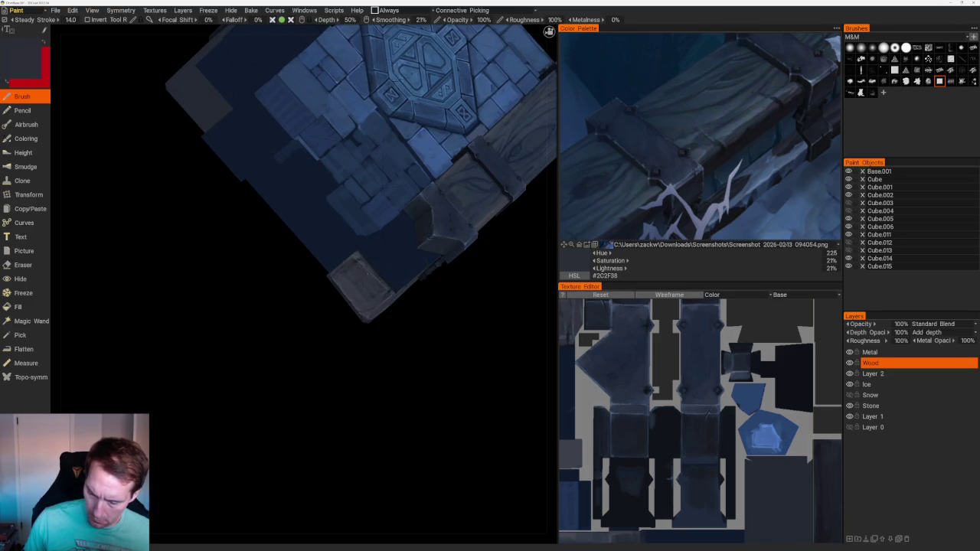
{"action": "key", "text": "v"}
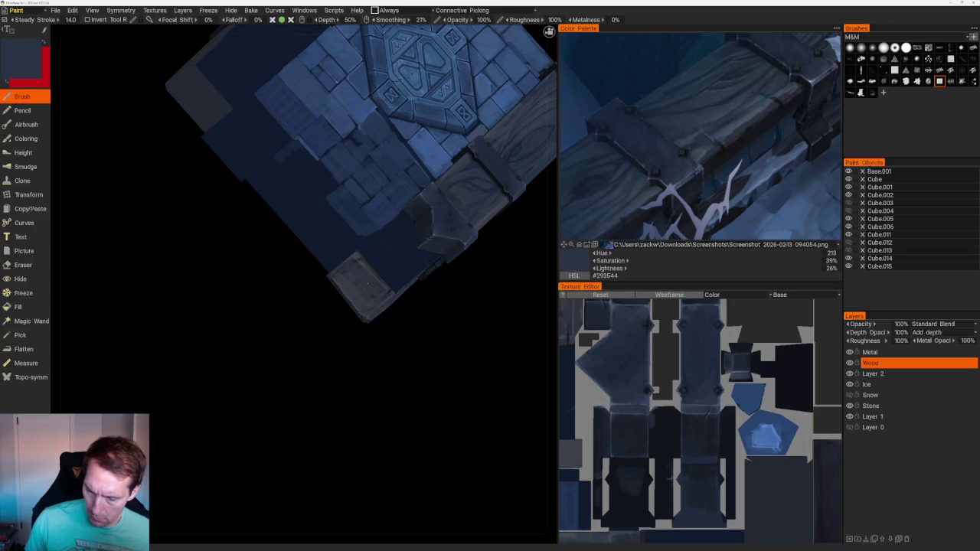
{"action": "key", "text": "v"}
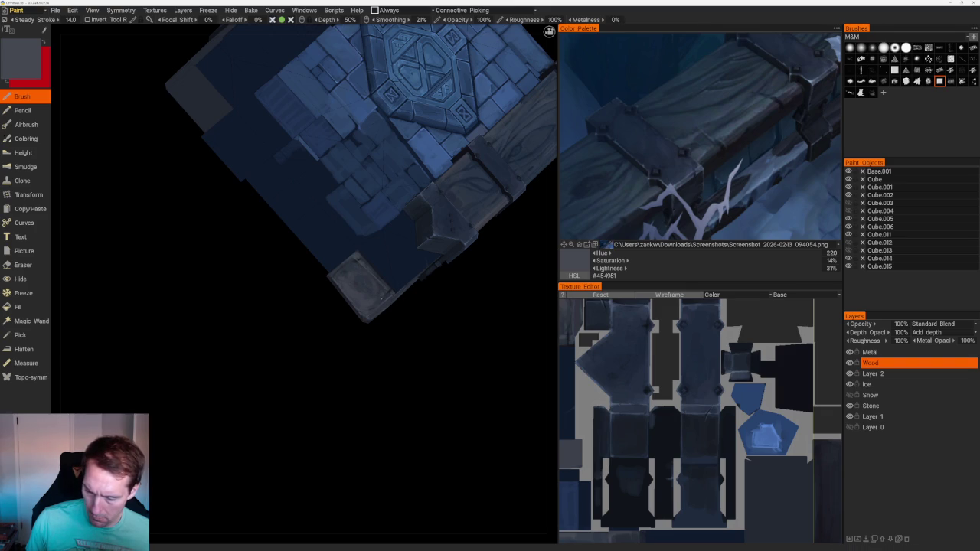
{"action": "scroll", "coordinate": [482, 357], "scroll_direction": "down", "scroll_amount": 1}
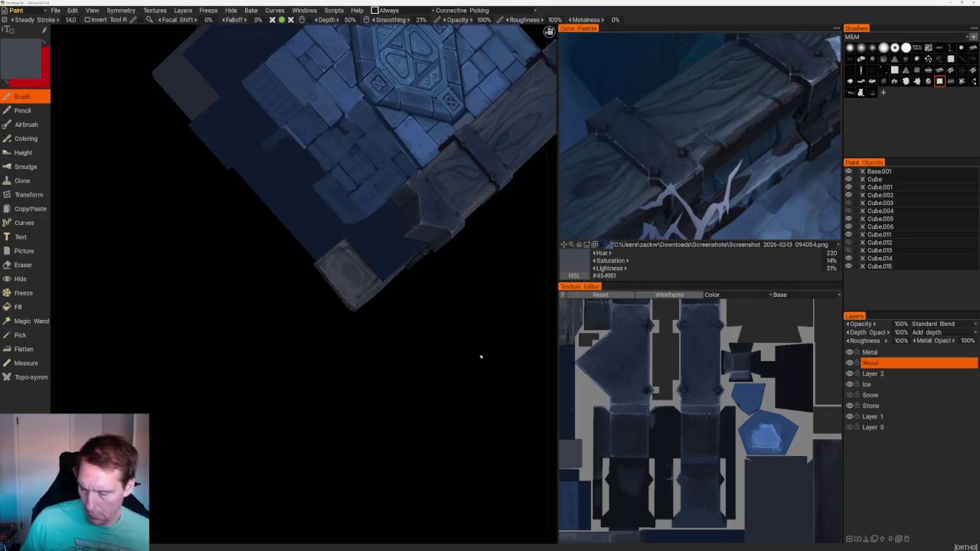
{"action": "scroll", "coordinate": [444, 268], "scroll_direction": "down", "scroll_amount": 5}
{"action": "left_click_drag", "start_coordinate": [444, 269], "coordinate": [440, 274]}
{"action": "scroll", "coordinate": [439, 274], "scroll_direction": "up", "scroll_amount": 2}
{"action": "mouse_move", "coordinate": [401, 363]}
{"action": "left_mouse_down"}
{"action": "mouse_move", "coordinate": [471, 306]}
{"action": "mouse_move", "coordinate": [415, 317]}
{"action": "mouse_move", "coordinate": [426, 324]}
{"action": "left_mouse_up"}
{"action": "scroll", "coordinate": [431, 360], "scroll_direction": "up", "scroll_amount": 2}
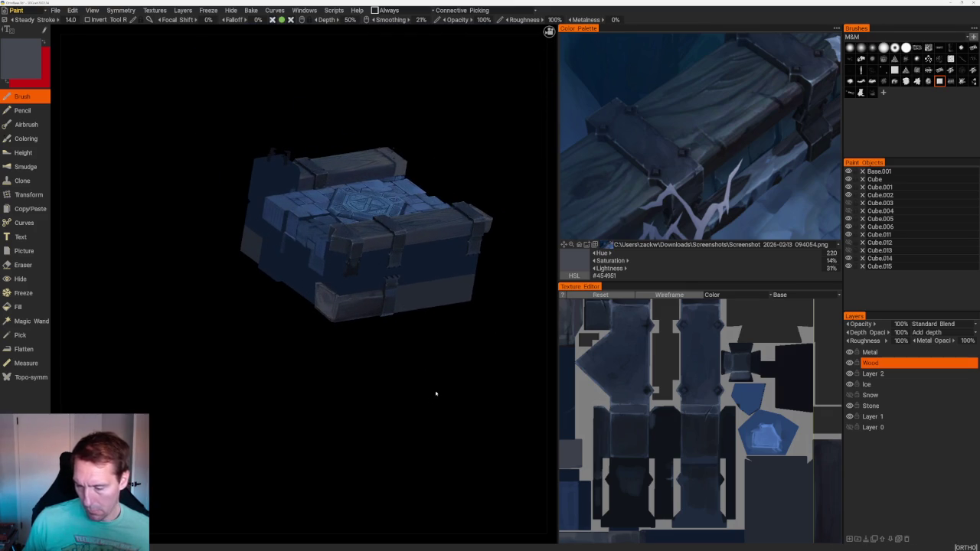
- Sample a grey-blue from the model and paint a patch on the lower-right front
{"action": "mouse_move", "coordinate": [492, 418]}
{"action": "left_mouse_down"}
{"action": "mouse_move", "coordinate": [385, 396]}
{"action": "mouse_move", "coordinate": [365, 406]}
{"action": "mouse_move", "coordinate": [460, 406]}
{"action": "mouse_move", "coordinate": [376, 407]}
{"action": "mouse_move", "coordinate": [418, 357]}
{"action": "left_mouse_up"}
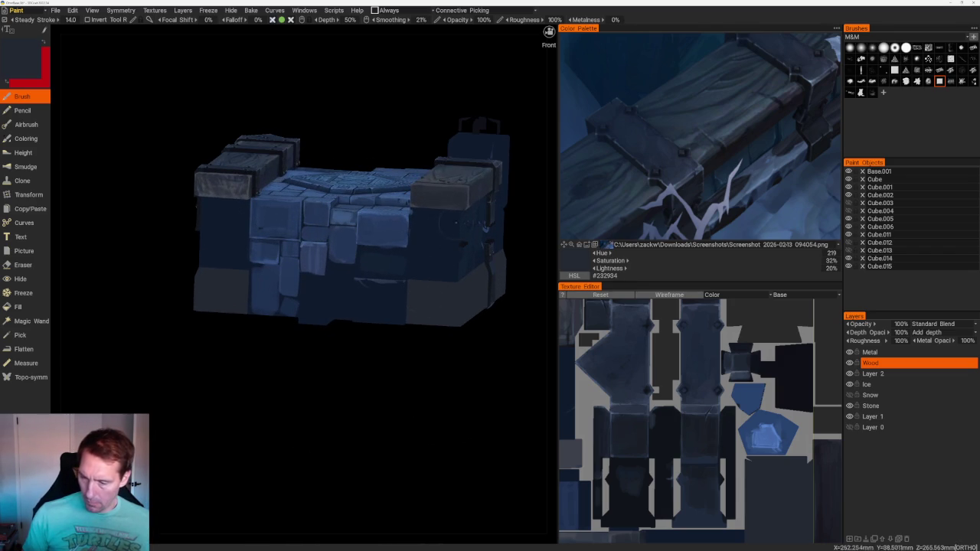
{"action": "key", "text": "v"}
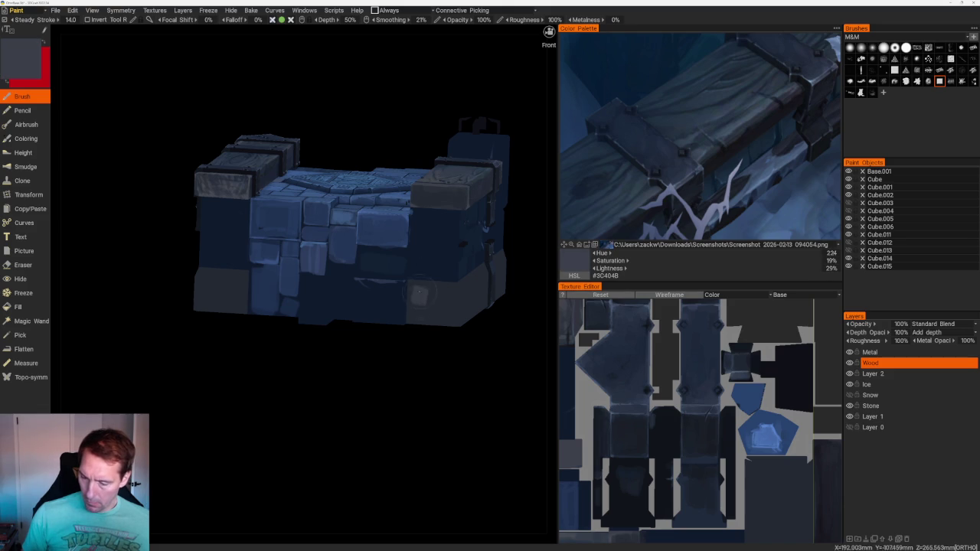
{"action": "left_click_drag", "start_coordinate": [414, 296], "coordinate": [458, 289]}
{"action": "mouse_move", "coordinate": [413, 314]}
{"action": "left_mouse_down"}
{"action": "mouse_move", "coordinate": [469, 305]}
{"action": "mouse_move", "coordinate": [440, 311]}
{"action": "left_mouse_up"}
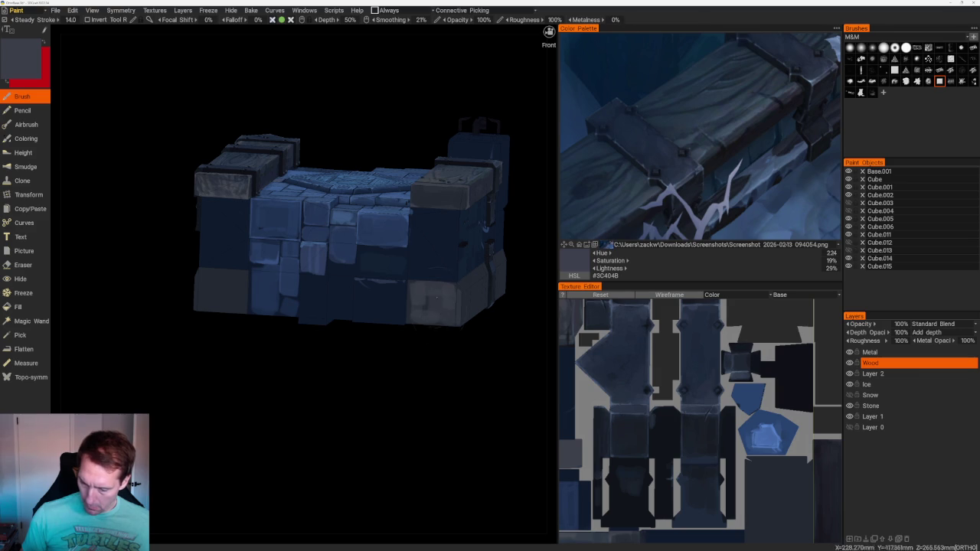
- Orbit the crate to review the new patch, settling on its front corner
{"action": "middle_click_drag", "start_coordinate": [433, 379], "coordinate": [459, 383]}
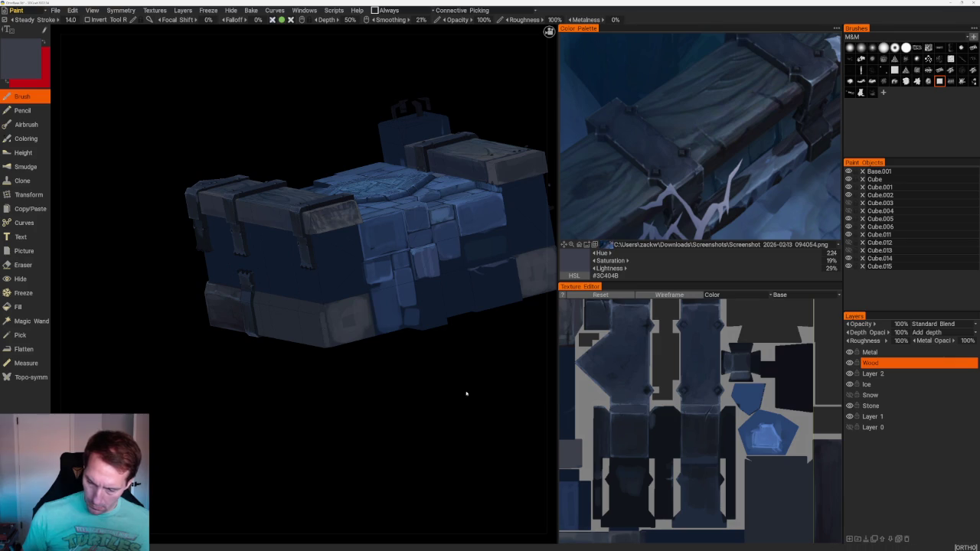
{"action": "right_click_drag", "start_coordinate": [467, 394], "coordinate": [453, 313]}
{"action": "left_click_drag", "start_coordinate": [453, 313], "coordinate": [396, 322]}
{"action": "right_click_drag", "start_coordinate": [395, 322], "coordinate": [464, 405]}
{"action": "left_click_drag", "start_coordinate": [465, 405], "coordinate": [448, 384]}
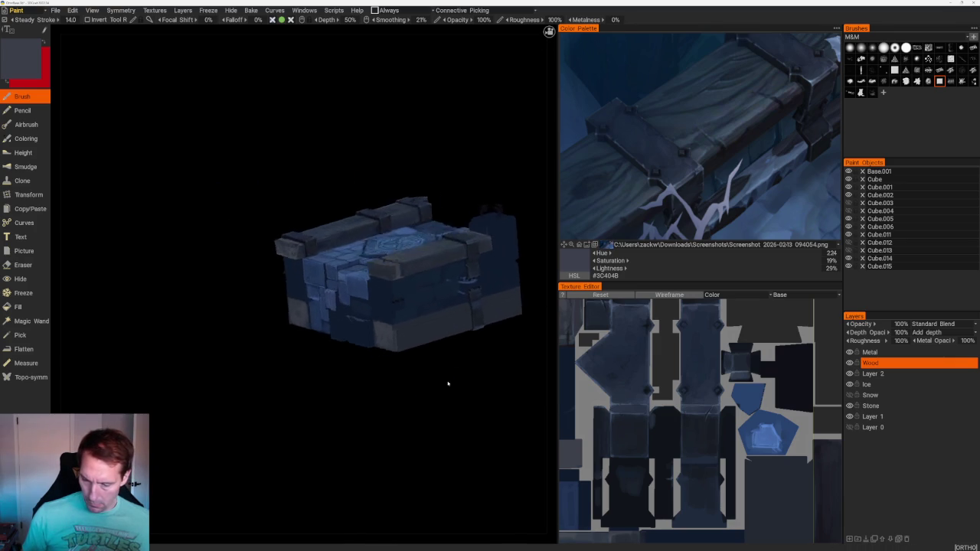
{"action": "scroll", "coordinate": [448, 384], "scroll_direction": "up", "scroll_amount": 3}
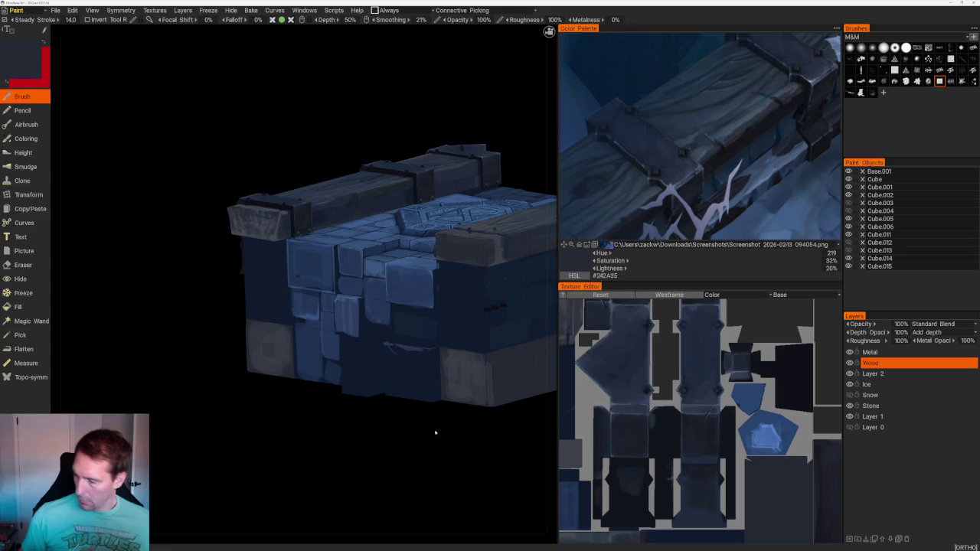
- Merge the Wood painting down into Layer 2 and rename the merged layer 'Wood'
{"action": "left_click", "coordinate": [873, 406]}
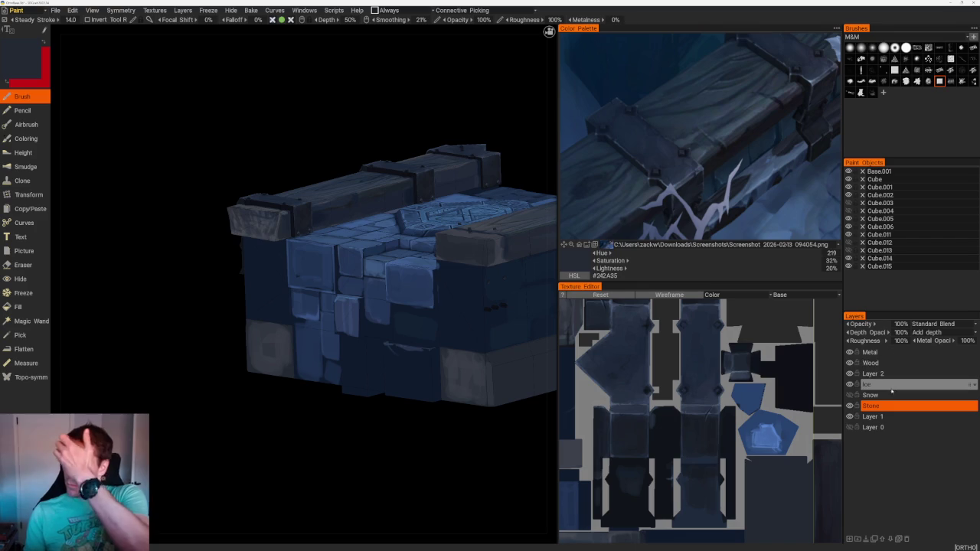
{"action": "right_click", "coordinate": [888, 371]}
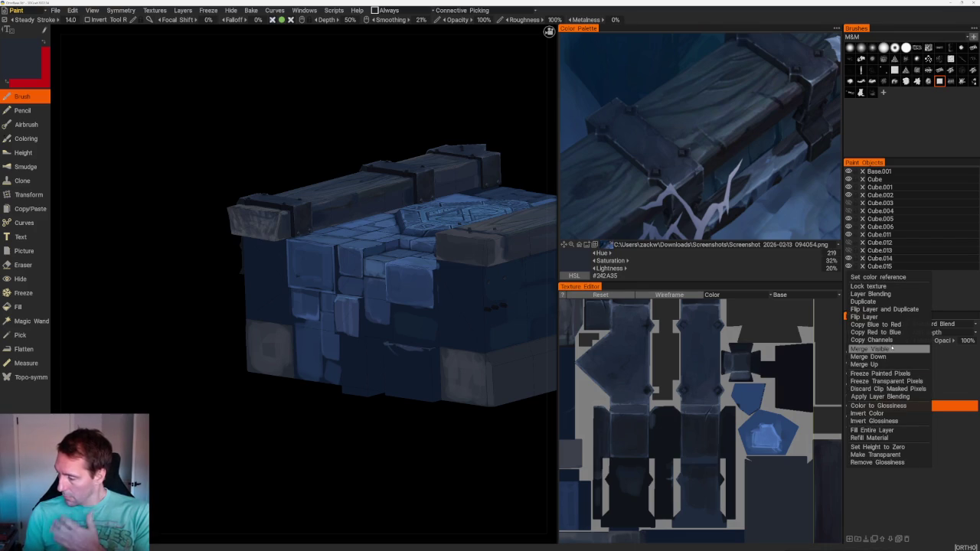
{"action": "left_click", "coordinate": [877, 365]}
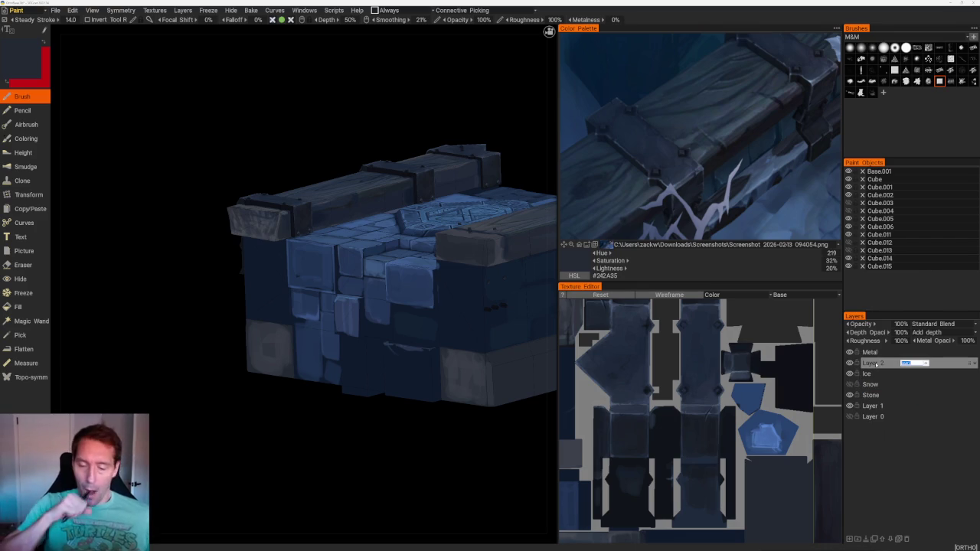
{"action": "type", "text": "Wood"}
{"action": "key", "text": "Return"}
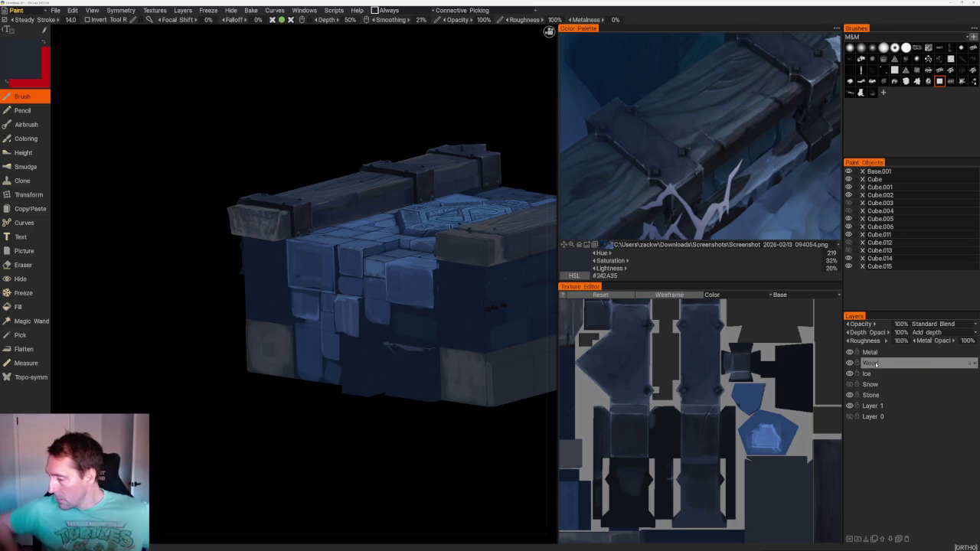
- Reorder the layers so Wood sits below Snow and Metal below Ice
{"action": "right_click", "coordinate": [973, 365]}
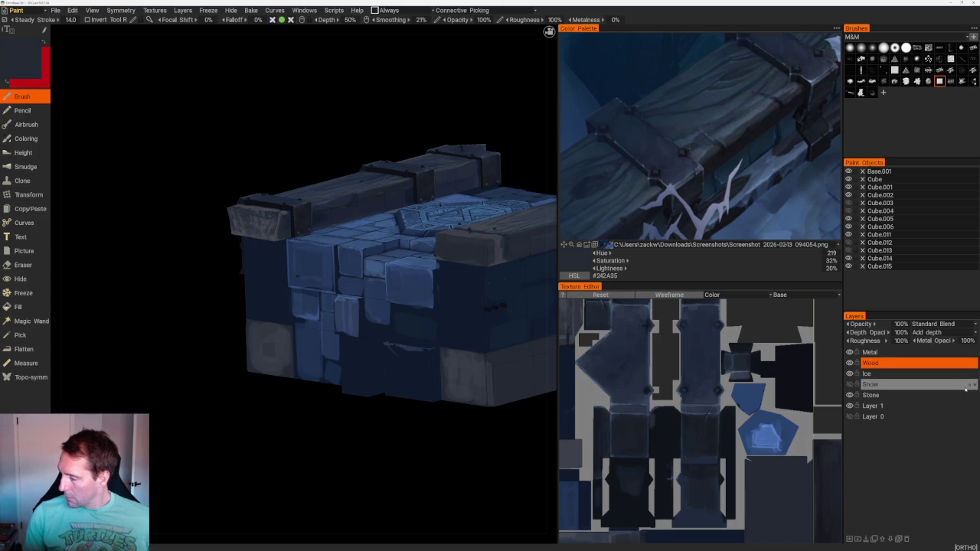
{"action": "left_click_drag", "start_coordinate": [970, 364], "coordinate": [970, 389]}
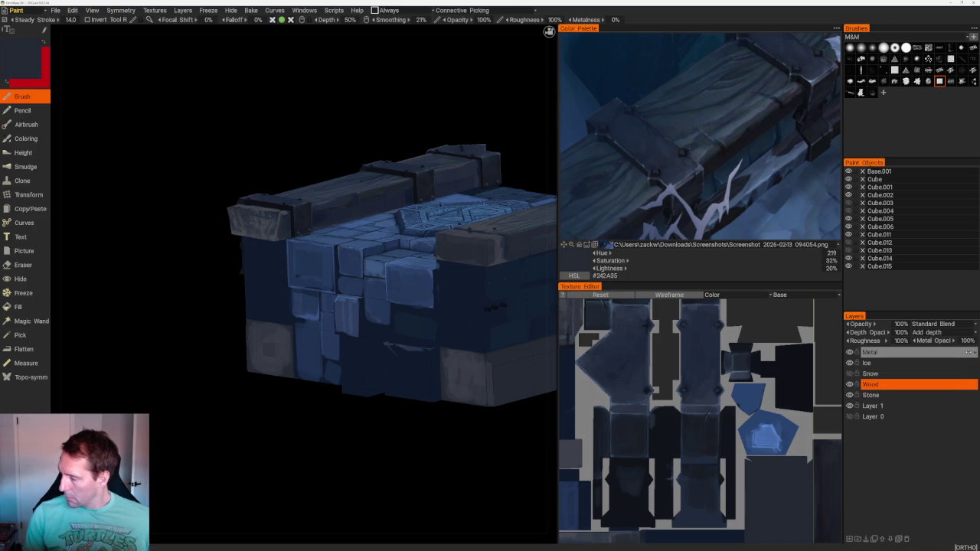
{"action": "left_click_drag", "start_coordinate": [969, 353], "coordinate": [970, 364]}
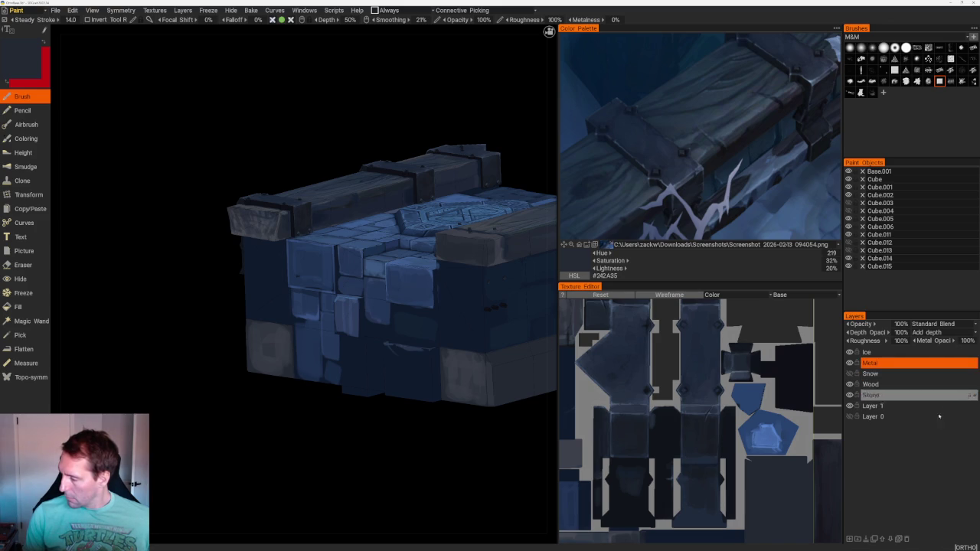
{"action": "left_click", "coordinate": [969, 363]}
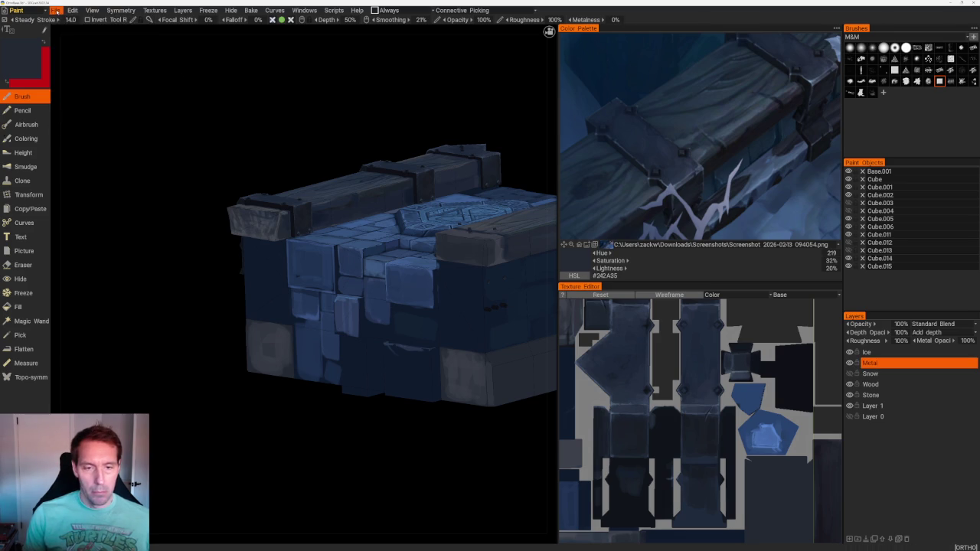
{"action": "left_click", "coordinate": [55, 10]}
{"action": "left_click", "coordinate": [75, 80]}
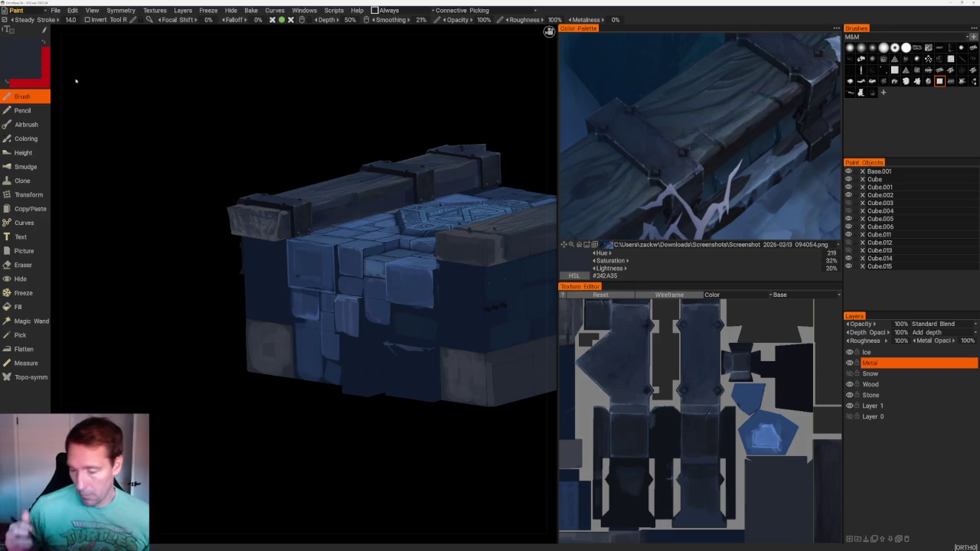
{"action": "scroll", "coordinate": [341, 437], "scroll_direction": "up", "scroll_amount": 2}
- Sample the stone blue and brush a lighter-blue slab onto the block's lower front
{"action": "scroll", "coordinate": [376, 432], "scroll_direction": "up", "scroll_amount": 3}
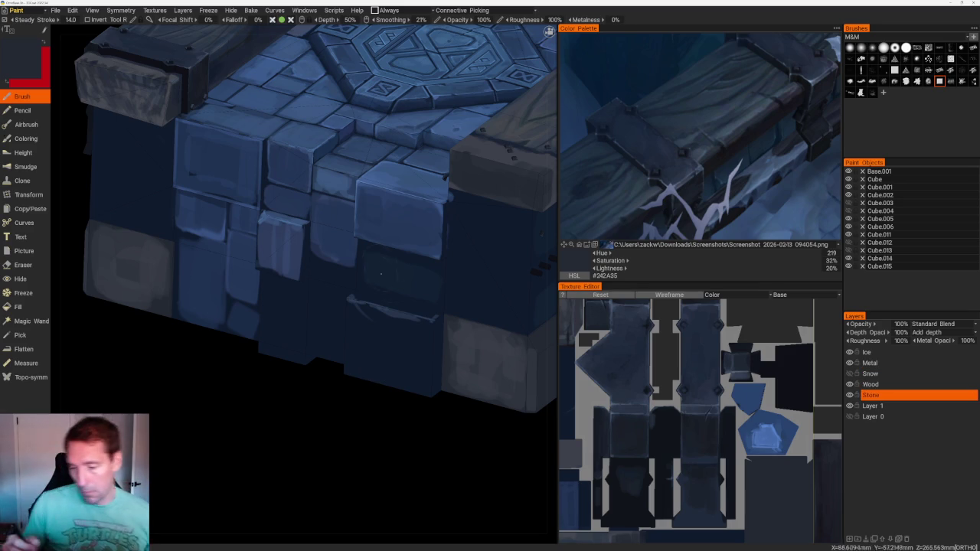
{"action": "key", "text": "v"}
{"action": "left_click_drag", "start_coordinate": [359, 303], "coordinate": [359, 375]}
{"action": "mouse_move", "coordinate": [383, 308]}
{"action": "left_mouse_down"}
{"action": "mouse_move", "coordinate": [383, 373]}
{"action": "mouse_move", "coordinate": [404, 383]}
{"action": "left_mouse_up"}
{"action": "left_click_drag", "start_coordinate": [419, 323], "coordinate": [420, 394]}
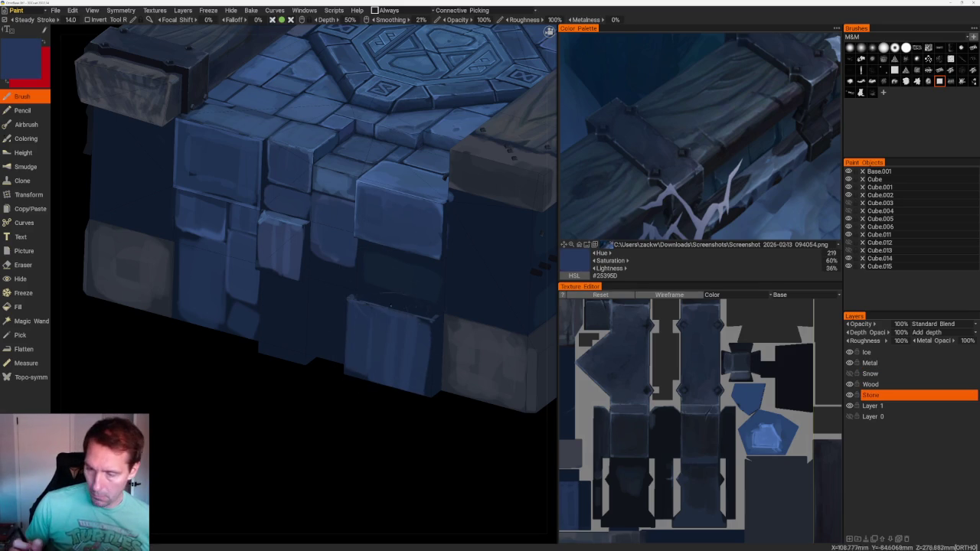
- Orbit around the block and sample its dark navy surface colour, #122032
{"action": "mouse_move", "coordinate": [388, 423]}
{"action": "left_mouse_down"}
{"action": "mouse_move", "coordinate": [407, 416]}
{"action": "mouse_move", "coordinate": [466, 255]}
{"action": "left_mouse_up"}
{"action": "mouse_move", "coordinate": [420, 433]}
{"action": "left_mouse_down"}
{"action": "mouse_move", "coordinate": [306, 451]}
{"action": "mouse_move", "coordinate": [296, 468]}
{"action": "mouse_move", "coordinate": [303, 288]}
{"action": "left_mouse_up"}
{"action": "right_click_drag", "start_coordinate": [304, 289], "coordinate": [354, 318]}
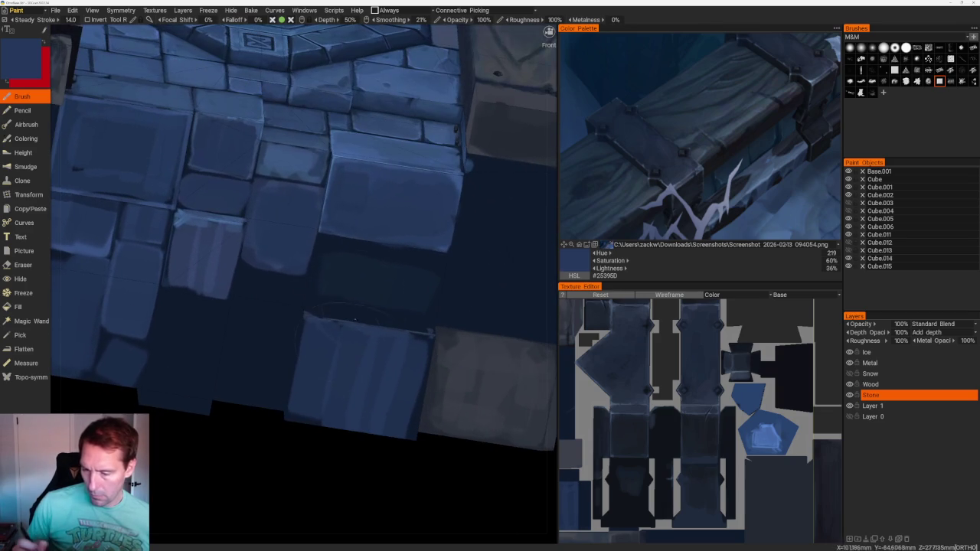
{"action": "key", "text": "v"}
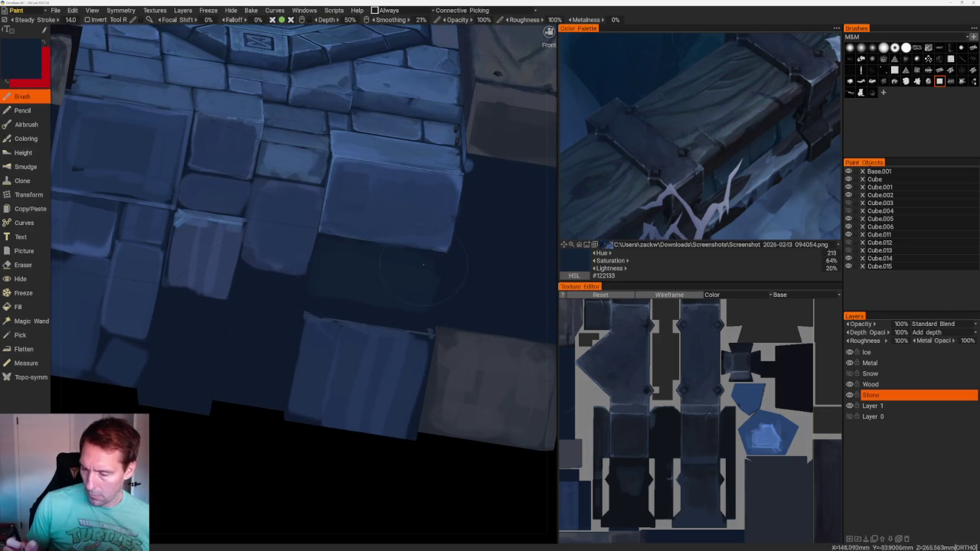
{"action": "right_click_drag", "start_coordinate": [336, 280], "coordinate": [414, 376]}
{"action": "mouse_move", "coordinate": [414, 376]}
{"action": "left_mouse_down"}
{"action": "mouse_move", "coordinate": [381, 388]}
{"action": "mouse_move", "coordinate": [376, 416]}
{"action": "left_mouse_up"}
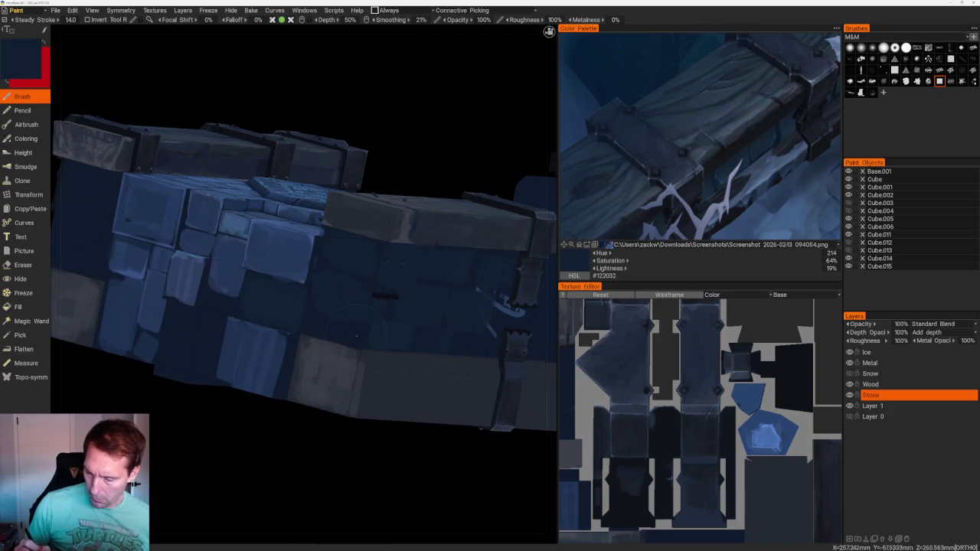
{"action": "right_click_drag", "start_coordinate": [316, 324], "coordinate": [376, 426]}
- Settle the model in a tilted front view and sample blues from the reference image
{"action": "mouse_move", "coordinate": [376, 427]}
{"action": "left_mouse_down"}
{"action": "mouse_move", "coordinate": [319, 411]}
{"action": "mouse_move", "coordinate": [401, 416]}
{"action": "left_mouse_up"}
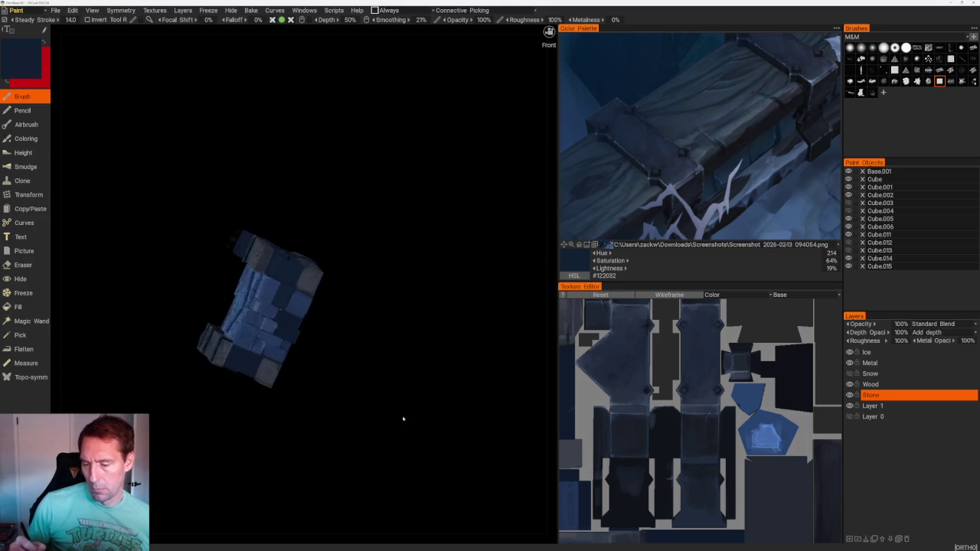
{"action": "right_click_drag", "start_coordinate": [401, 415], "coordinate": [278, 263]}
{"action": "key", "text": "v"}
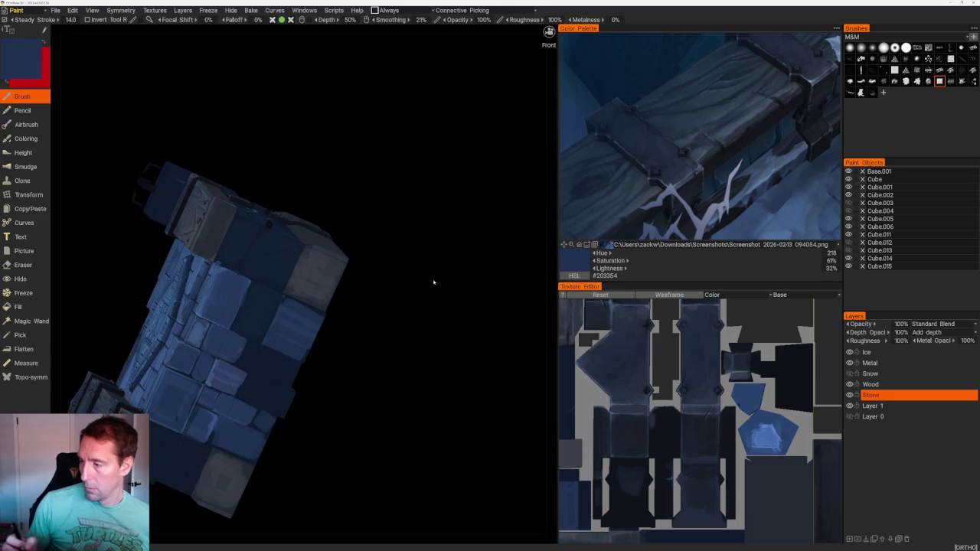
{"action": "left_click", "coordinate": [768, 143]}
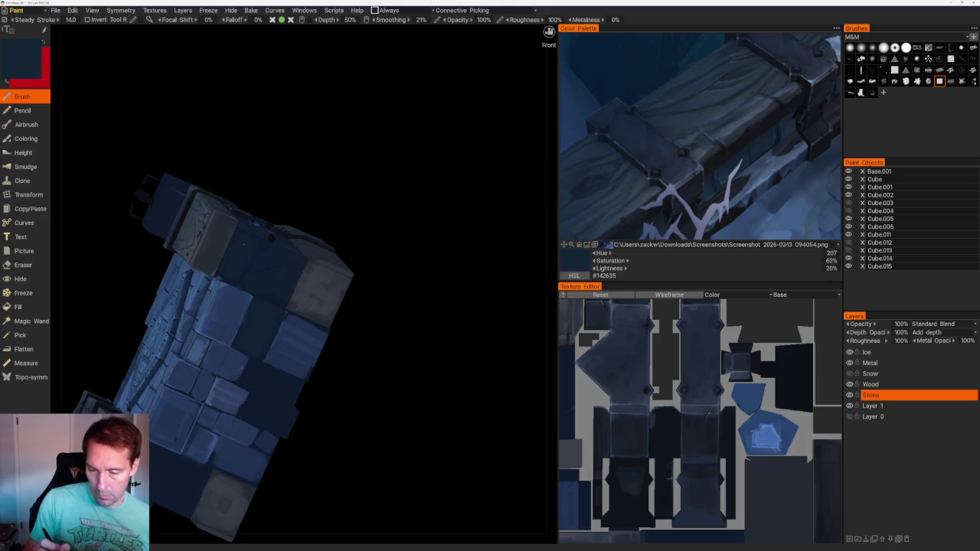
{"action": "left_click", "coordinate": [788, 135]}
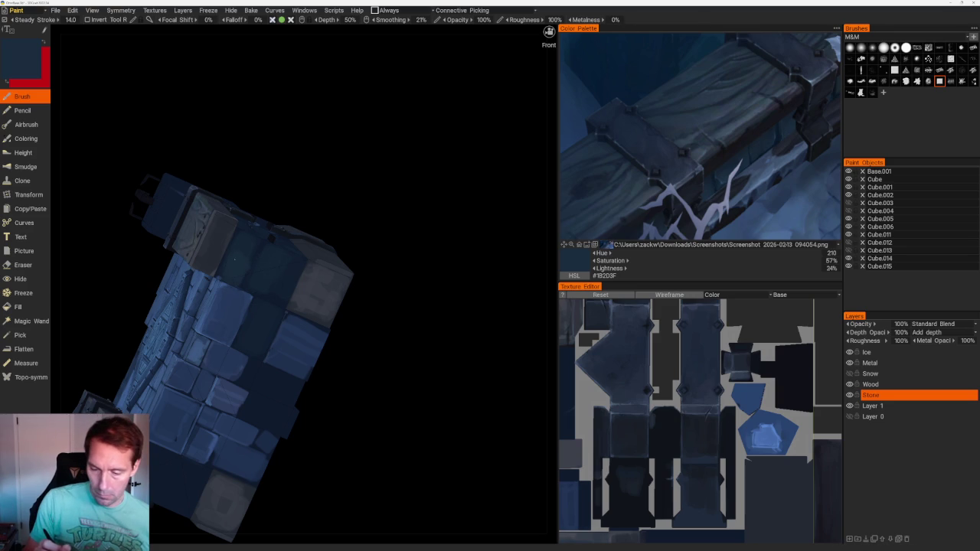
- Orbit the model from a straight front view round to the carved emblem top
{"action": "mouse_move", "coordinate": [274, 258]}
{"action": "middle_mouse_down"}
{"action": "mouse_move", "coordinate": [372, 350]}
{"action": "mouse_move", "coordinate": [371, 327]}
{"action": "middle_mouse_up"}
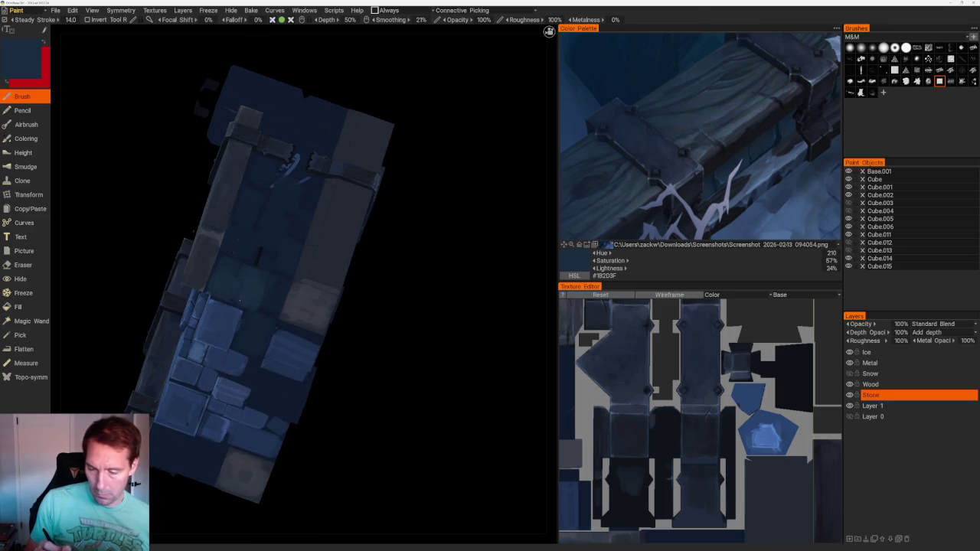
{"action": "middle_click_drag", "start_coordinate": [368, 332], "coordinate": [287, 288]}
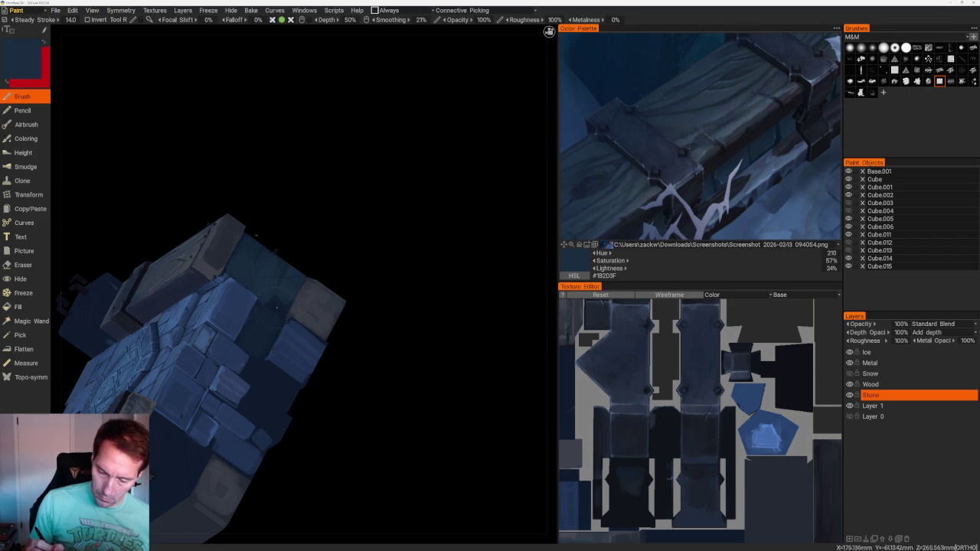
{"action": "middle_click_drag", "start_coordinate": [372, 284], "coordinate": [289, 295], "text": "shift"}
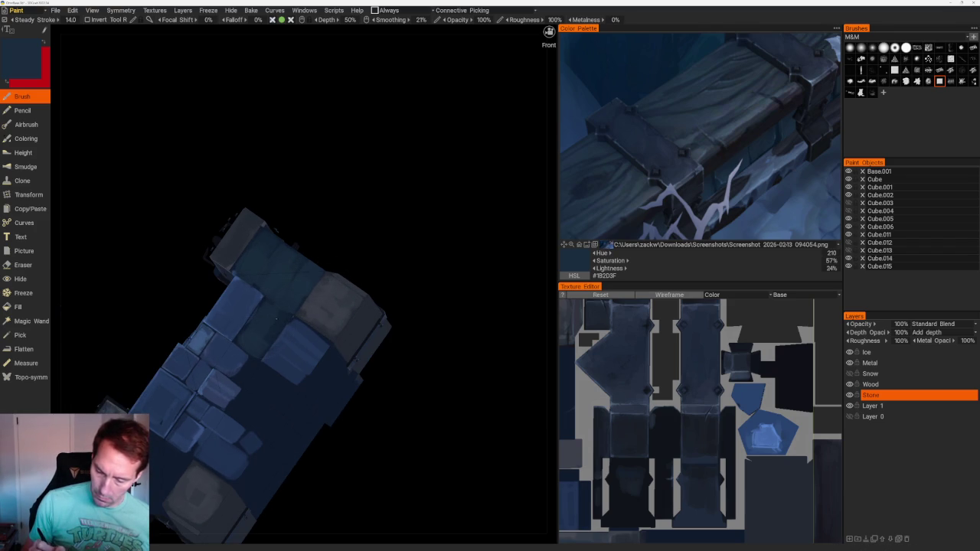
{"action": "left_click_drag", "start_coordinate": [459, 262], "coordinate": [480, 269]}
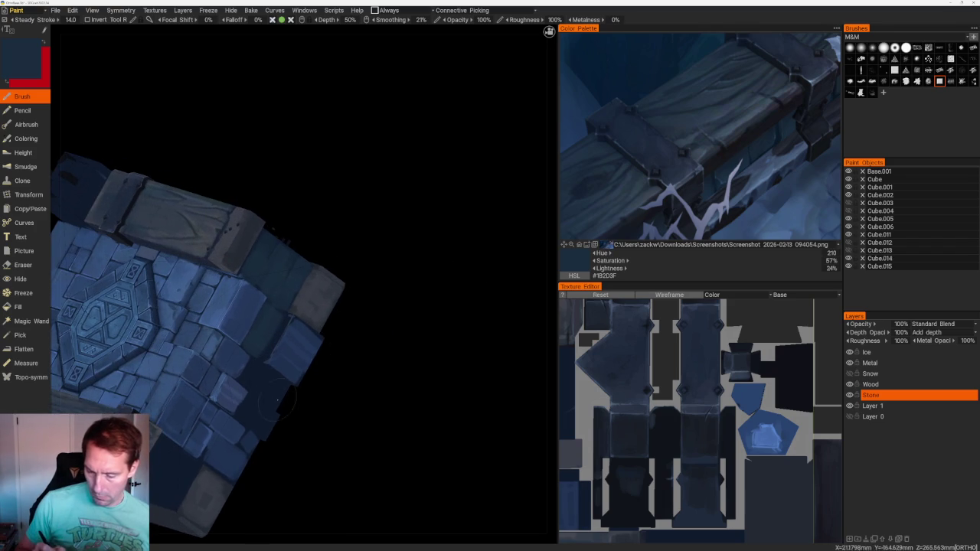
{"action": "left_click_drag", "start_coordinate": [279, 402], "coordinate": [756, 153]}
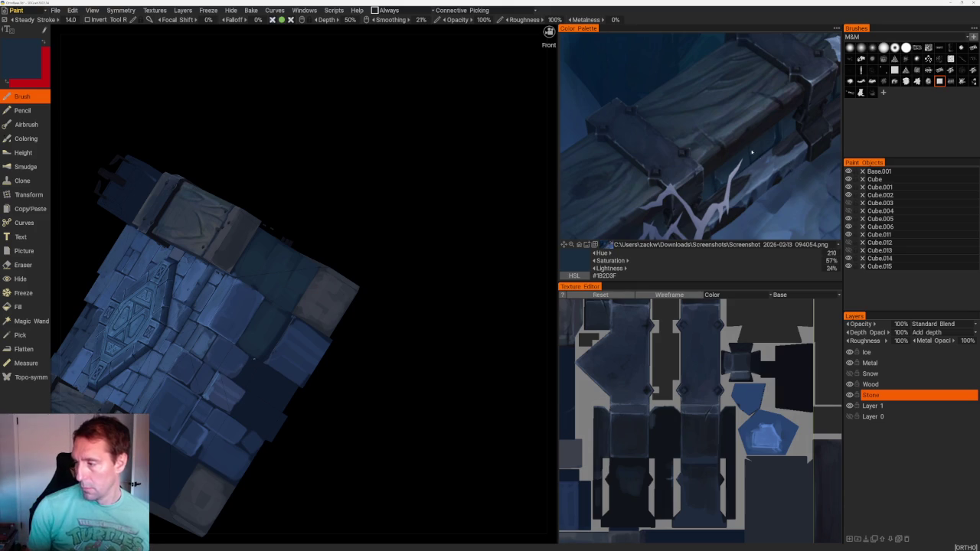
{"action": "scroll", "coordinate": [733, 150], "scroll_direction": "down", "scroll_amount": 3}
{"action": "scroll", "coordinate": [733, 150], "scroll_direction": "up", "scroll_amount": 2}
{"action": "scroll", "coordinate": [616, 186], "scroll_direction": "up", "scroll_amount": 1}
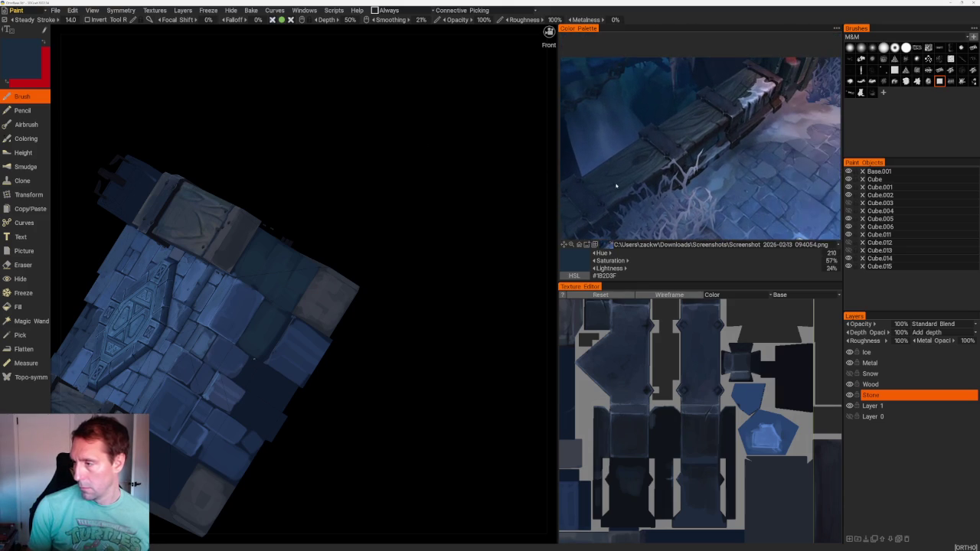
- Show the snowy beam end in the reference, sample a dark grey, and zoom in on the block
{"action": "left_click_drag", "start_coordinate": [772, 100], "coordinate": [677, 191]}
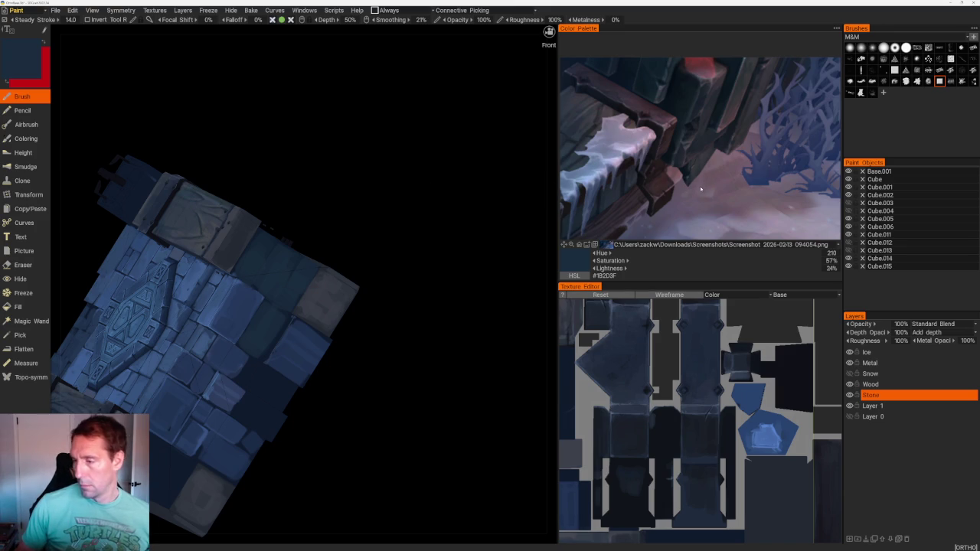
{"action": "left_click", "coordinate": [635, 182]}
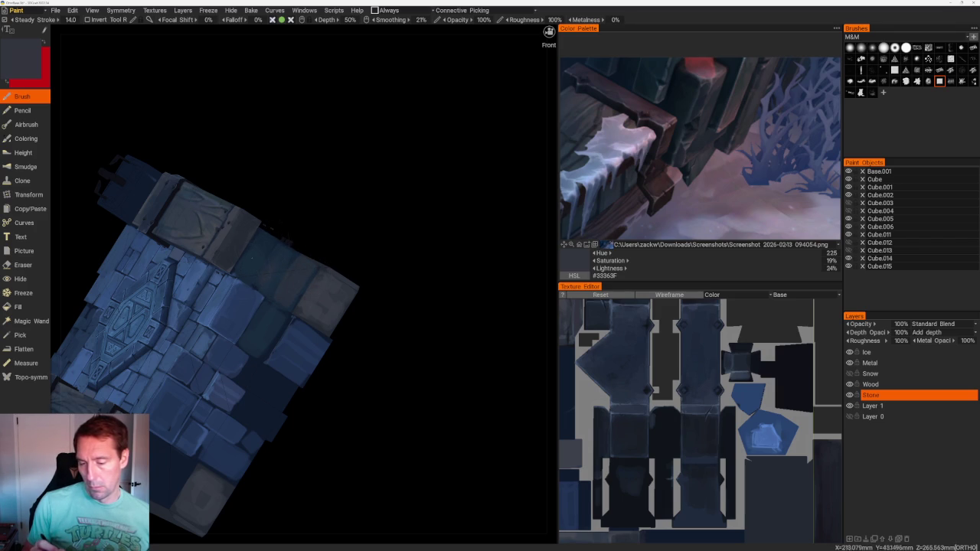
{"action": "left_click_drag", "start_coordinate": [386, 284], "coordinate": [264, 325]}
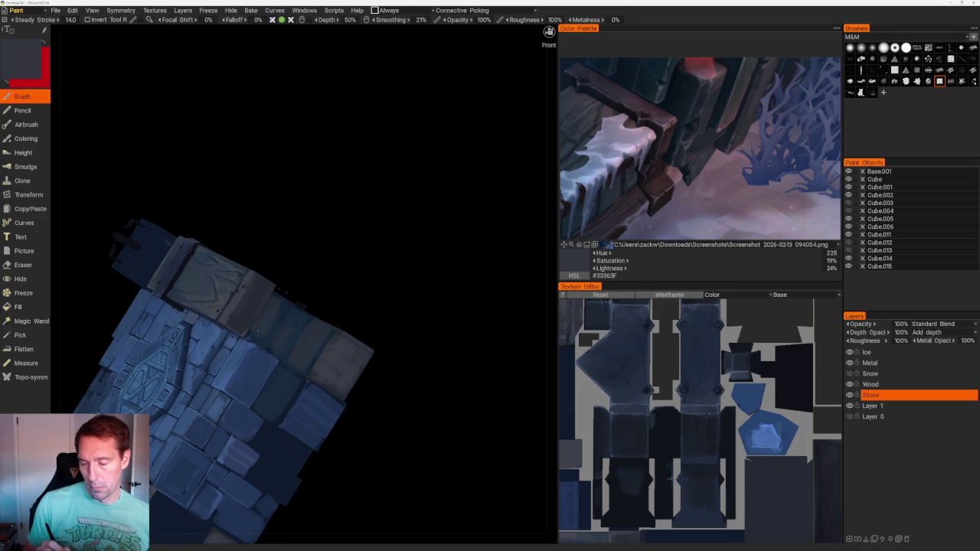
{"action": "scroll", "coordinate": [390, 253], "scroll_direction": "down", "scroll_amount": 5}
{"action": "mouse_move", "coordinate": [383, 294]}
{"action": "left_mouse_down"}
{"action": "mouse_move", "coordinate": [372, 269]}
{"action": "mouse_move", "coordinate": [376, 309]}
{"action": "left_mouse_up"}
{"action": "scroll", "coordinate": [391, 330], "scroll_direction": "up", "scroll_amount": 3}
{"action": "scroll", "coordinate": [383, 322], "scroll_direction": "up", "scroll_amount": 2}
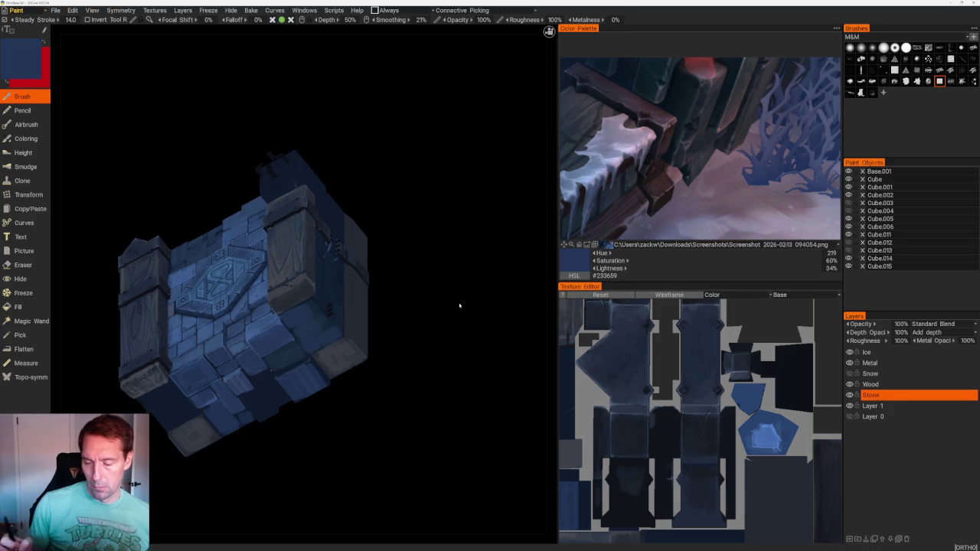
- Sample the stone blue and turn the block to face its stone underside
{"action": "scroll", "coordinate": [414, 261], "scroll_direction": "down", "scroll_amount": 5}
{"action": "mouse_move", "coordinate": [368, 215]}
{"action": "left_mouse_down"}
{"action": "mouse_move", "coordinate": [337, 241]}
{"action": "mouse_move", "coordinate": [366, 265]}
{"action": "mouse_move", "coordinate": [385, 260]}
{"action": "mouse_move", "coordinate": [348, 248]}
{"action": "left_mouse_up"}
{"action": "scroll", "coordinate": [348, 248], "scroll_direction": "up", "scroll_amount": 5}
{"action": "mouse_move", "coordinate": [475, 440]}
{"action": "left_mouse_down"}
{"action": "mouse_move", "coordinate": [449, 339]}
{"action": "mouse_move", "coordinate": [470, 376]}
{"action": "mouse_move", "coordinate": [380, 269]}
{"action": "left_mouse_up"}
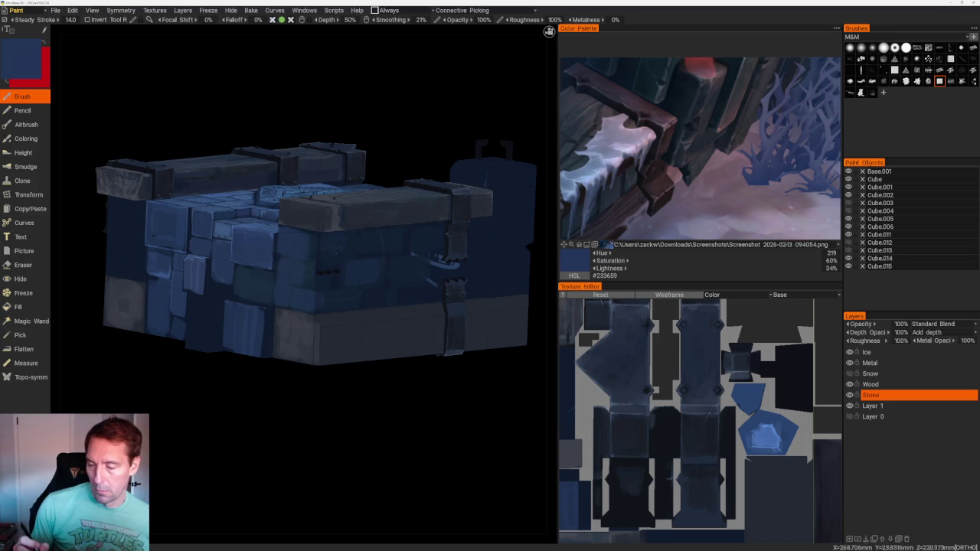
{"action": "mouse_move", "coordinate": [337, 367]}
{"action": "left_mouse_down"}
{"action": "mouse_move", "coordinate": [352, 396]}
{"action": "mouse_move", "coordinate": [497, 383]}
{"action": "mouse_move", "coordinate": [414, 374]}
{"action": "left_mouse_up"}
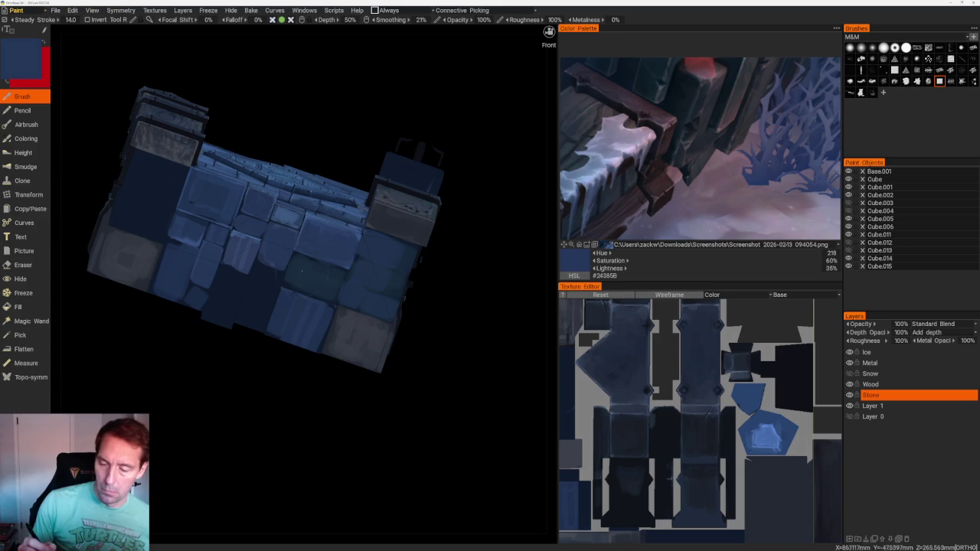
{"action": "key", "text": "v"}
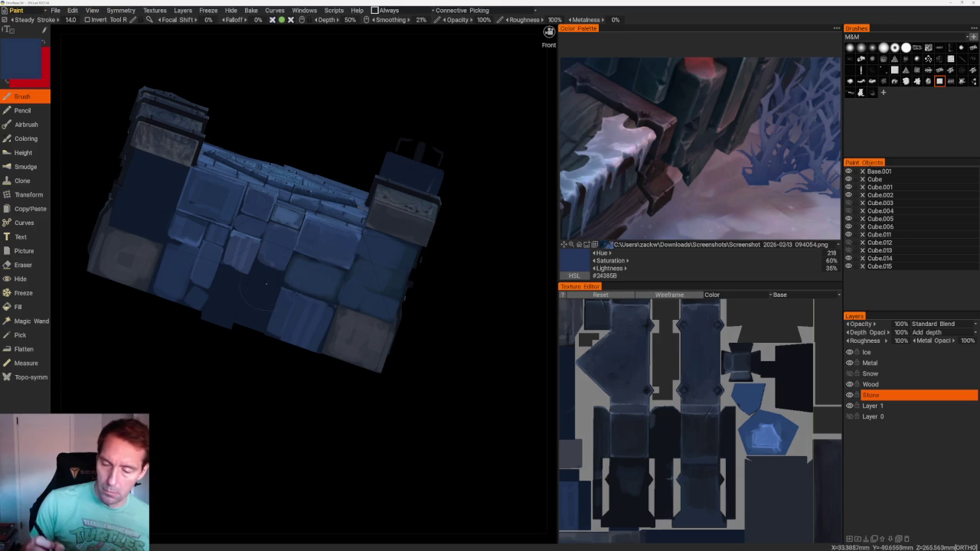
{"action": "mouse_move", "coordinate": [291, 388]}
{"action": "left_mouse_down"}
{"action": "mouse_move", "coordinate": [236, 376]}
{"action": "mouse_move", "coordinate": [284, 278]}
{"action": "mouse_move", "coordinate": [339, 409]}
{"action": "mouse_move", "coordinate": [305, 391]}
{"action": "mouse_move", "coordinate": [311, 398]}
{"action": "left_mouse_up"}
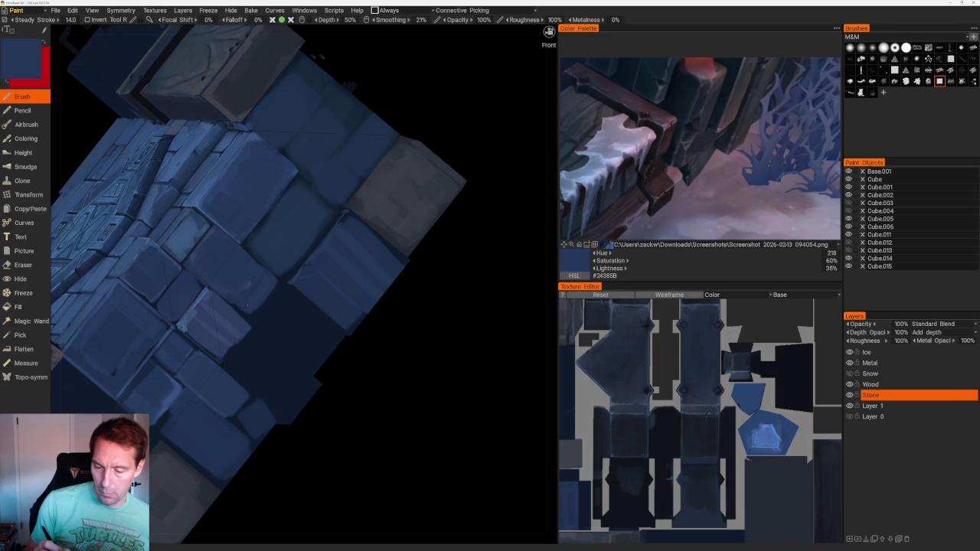
{"action": "scroll", "coordinate": [438, 278], "scroll_direction": "down", "scroll_amount": 8}
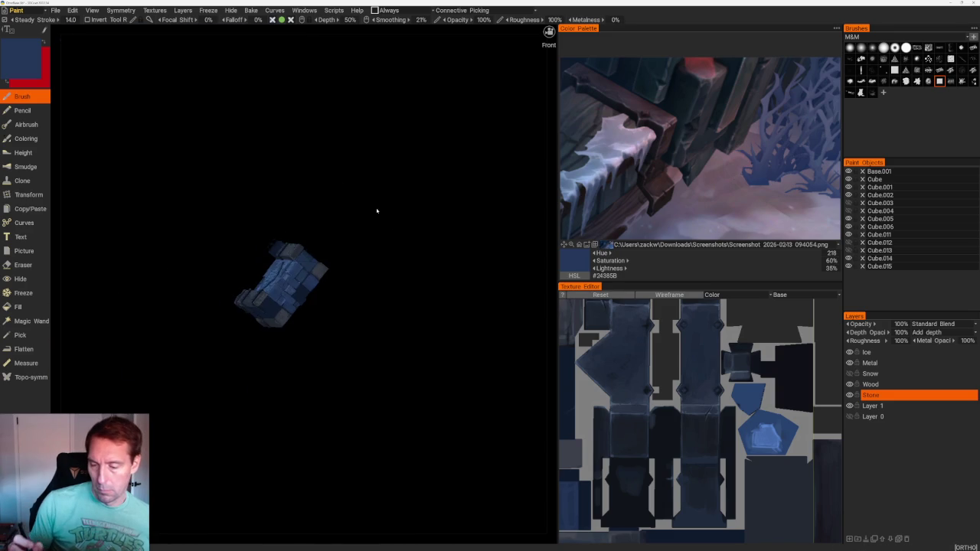
{"action": "mouse_move", "coordinate": [376, 225]}
{"action": "left_mouse_down"}
{"action": "mouse_move", "coordinate": [354, 199]}
{"action": "mouse_move", "coordinate": [383, 226]}
{"action": "left_mouse_up"}
{"action": "scroll", "coordinate": [444, 396], "scroll_direction": "up", "scroll_amount": 6}
{"action": "mouse_move", "coordinate": [444, 396]}
{"action": "left_mouse_down"}
{"action": "mouse_move", "coordinate": [447, 381]}
{"action": "mouse_move", "coordinate": [474, 394]}
{"action": "mouse_move", "coordinate": [431, 400]}
{"action": "mouse_move", "coordinate": [433, 392]}
{"action": "left_mouse_up"}
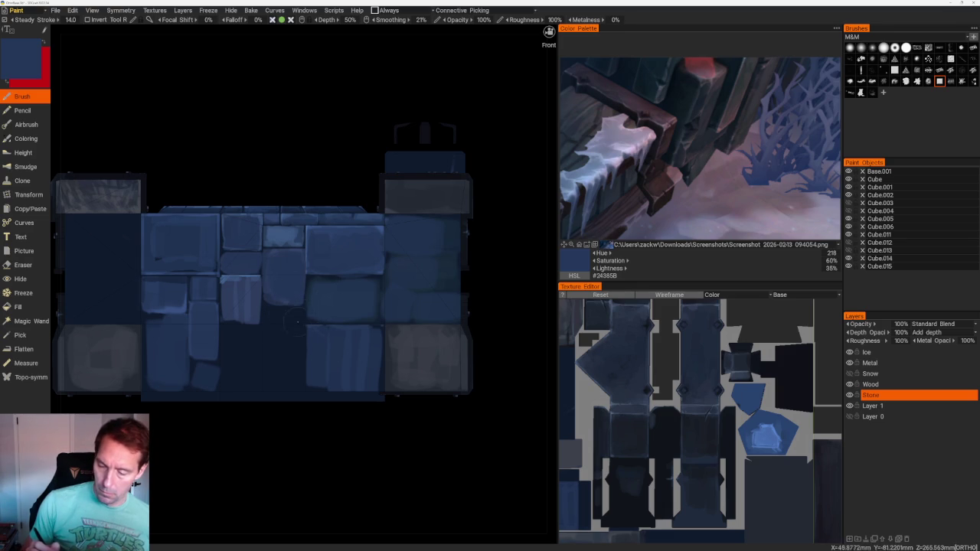
- Paint two lighter-blue vertical highlight strokes down the underside stones
{"action": "mouse_move", "coordinate": [296, 311]}
{"action": "left_mouse_down"}
{"action": "mouse_move", "coordinate": [296, 376]}
{"action": "mouse_move", "coordinate": [275, 316]}
{"action": "left_mouse_up"}
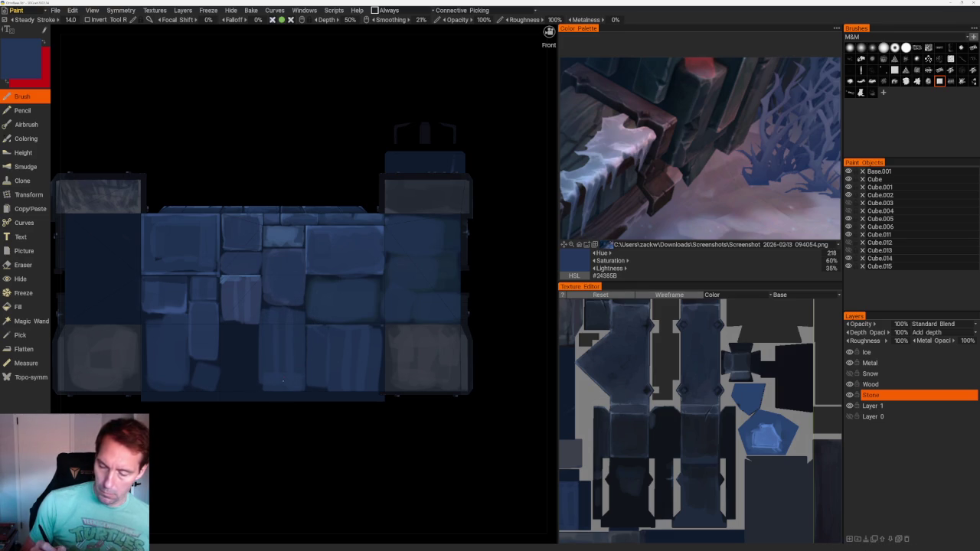
{"action": "mouse_move", "coordinate": [249, 330]}
{"action": "left_mouse_down"}
{"action": "mouse_move", "coordinate": [249, 386]}
{"action": "mouse_move", "coordinate": [232, 342]}
{"action": "left_mouse_up"}
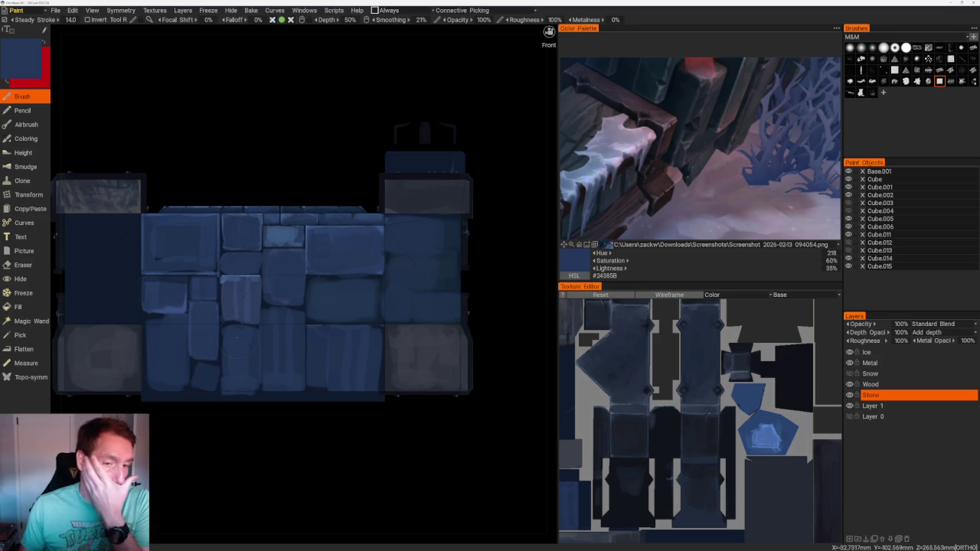
{"action": "mouse_move", "coordinate": [273, 412]}
{"action": "left_mouse_down"}
{"action": "mouse_move", "coordinate": [304, 451]}
{"action": "mouse_move", "coordinate": [284, 411]}
{"action": "mouse_move", "coordinate": [306, 416]}
{"action": "left_mouse_up"}
{"action": "scroll", "coordinate": [284, 412], "scroll_direction": "down", "scroll_amount": 3}
{"action": "scroll", "coordinate": [318, 411], "scroll_direction": "up", "scroll_amount": 5}
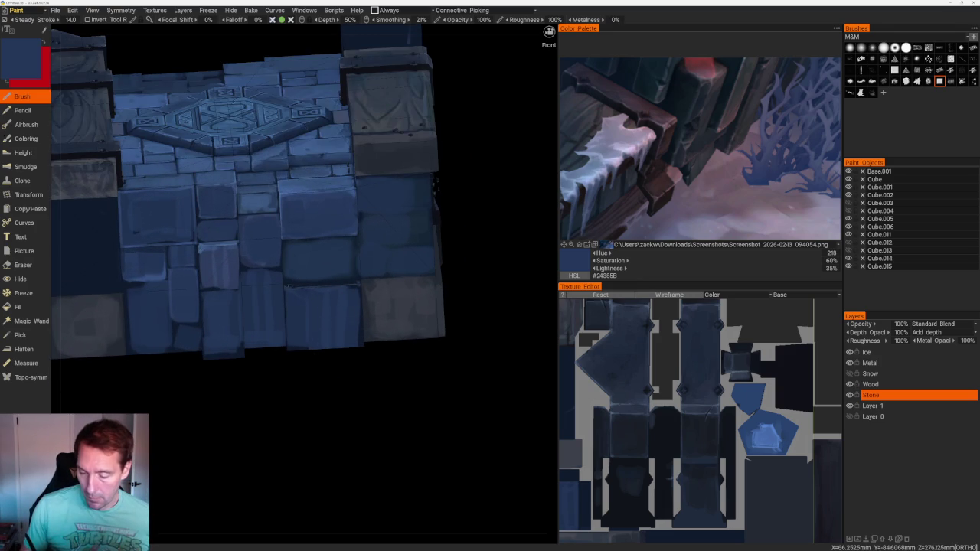
{"action": "left_click_drag", "start_coordinate": [492, 208], "coordinate": [529, 247]}
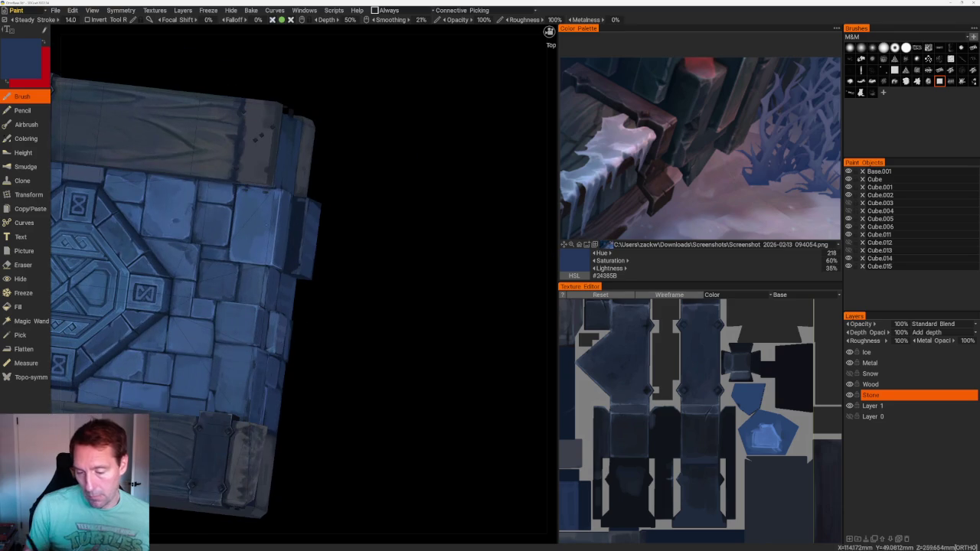
- Sample a lighter blue and brighten the stone block's dark right edge
{"action": "key", "text": "v"}
{"action": "scroll", "coordinate": [304, 162], "scroll_direction": "up", "scroll_amount": 2}
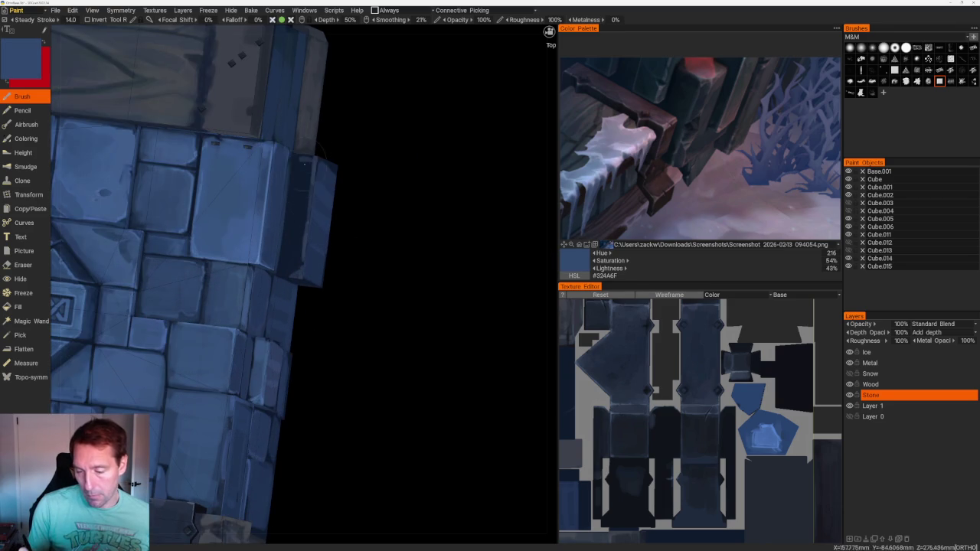
{"action": "left_click_drag", "start_coordinate": [304, 162], "coordinate": [294, 265]}
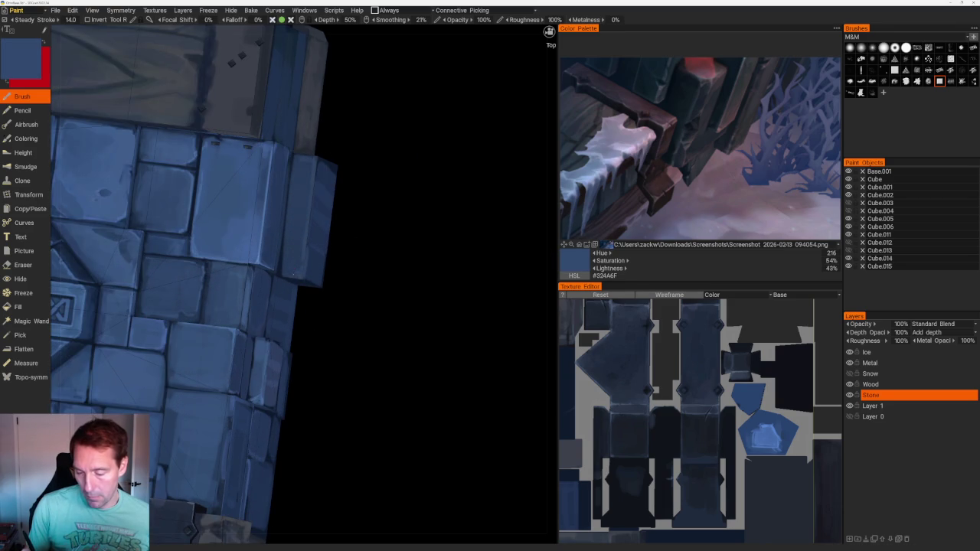
{"action": "scroll", "coordinate": [432, 169], "scroll_direction": "down", "scroll_amount": 5}
{"action": "left_click_drag", "start_coordinate": [431, 168], "coordinate": [397, 164]}
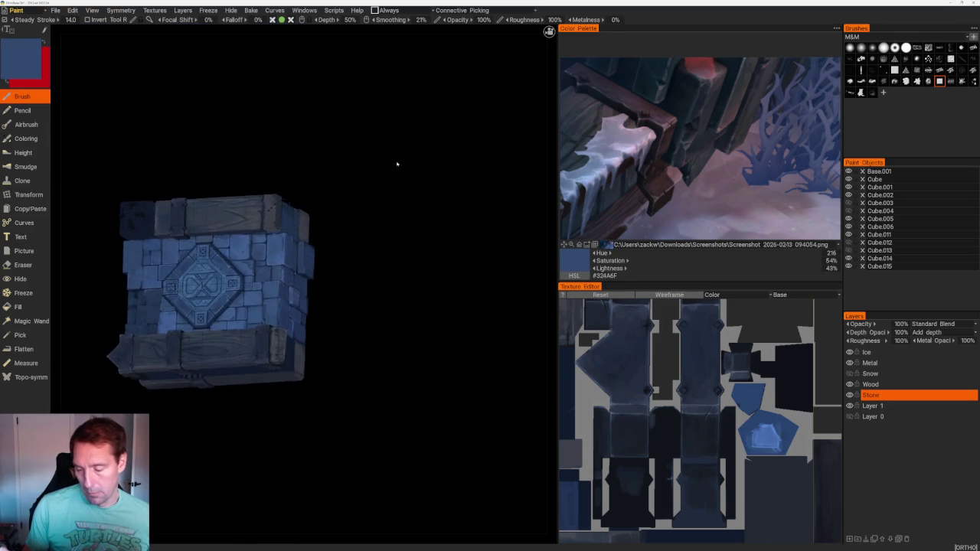
{"action": "scroll", "coordinate": [425, 306], "scroll_direction": "up", "scroll_amount": 4}
{"action": "scroll", "coordinate": [424, 306], "scroll_direction": "up", "scroll_amount": 2}
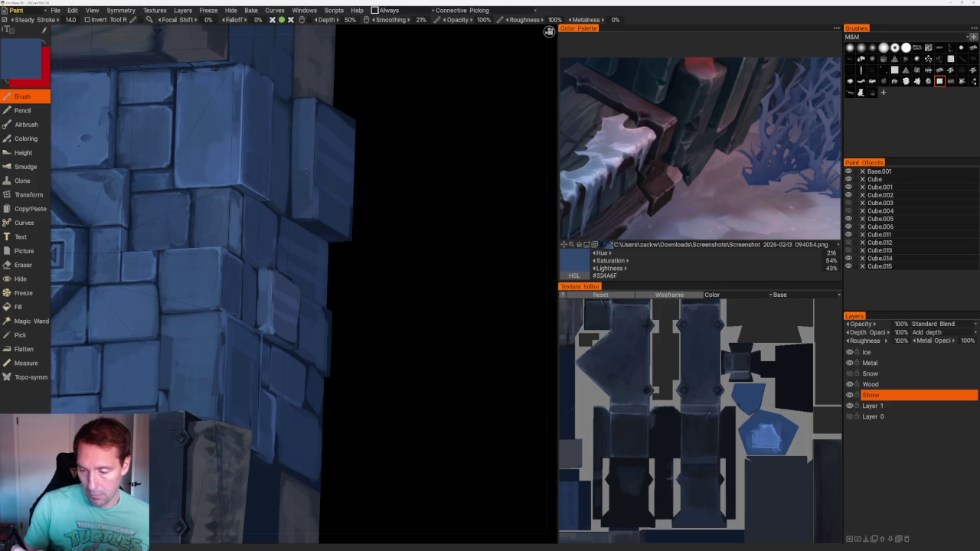
{"action": "scroll", "coordinate": [400, 232], "scroll_direction": "down", "scroll_amount": 1}
{"action": "scroll", "coordinate": [401, 232], "scroll_direction": "down", "scroll_amount": 4}
{"action": "mouse_move", "coordinate": [363, 143]}
{"action": "left_mouse_down"}
{"action": "mouse_move", "coordinate": [320, 171]}
{"action": "mouse_move", "coordinate": [306, 199]}
{"action": "left_mouse_up"}
{"action": "scroll", "coordinate": [306, 199], "scroll_direction": "up", "scroll_amount": 5}
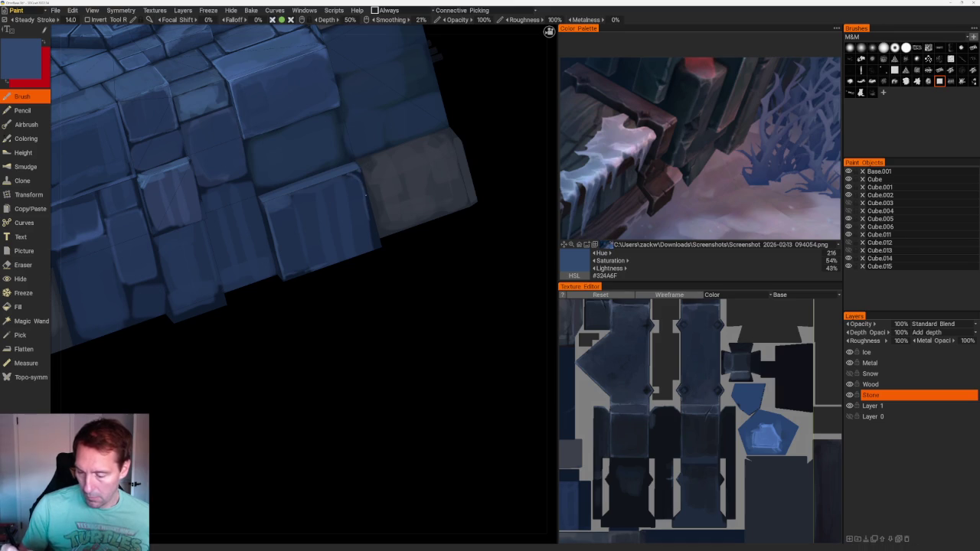
- Pick a very dark navy and paint a thin dark streak down a side stone
{"action": "middle_click_drag", "start_coordinate": [384, 283], "coordinate": [327, 229]}
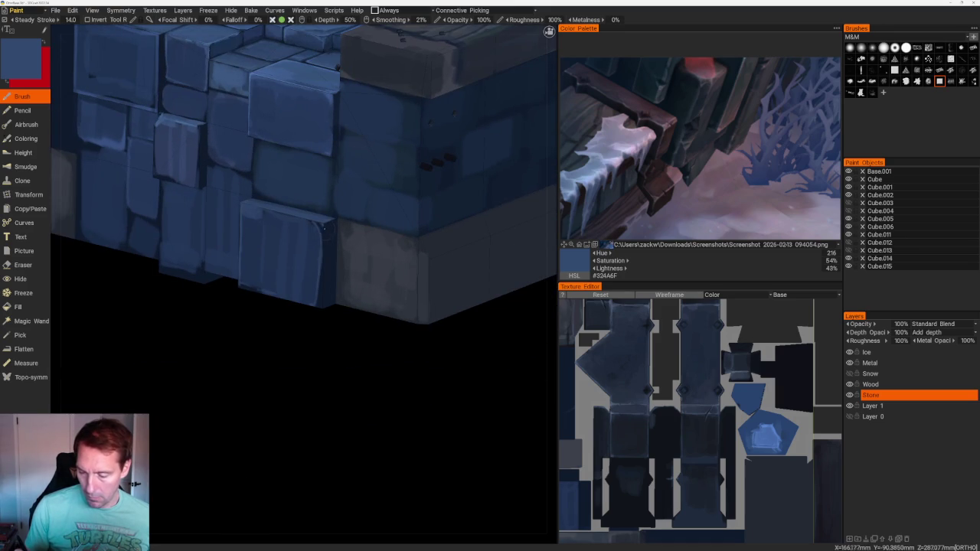
{"action": "key", "text": "v"}
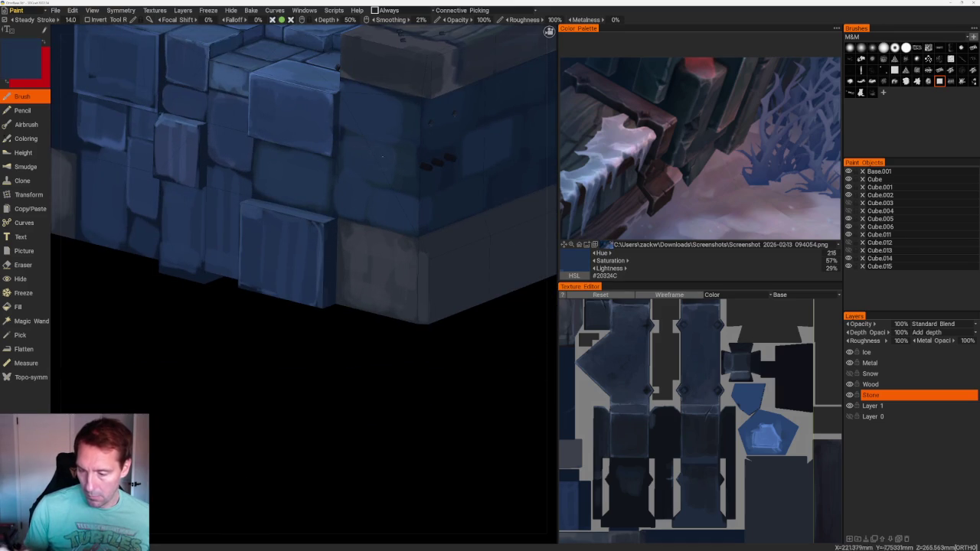
{"action": "middle_click_drag", "start_coordinate": [330, 227], "coordinate": [369, 32]}
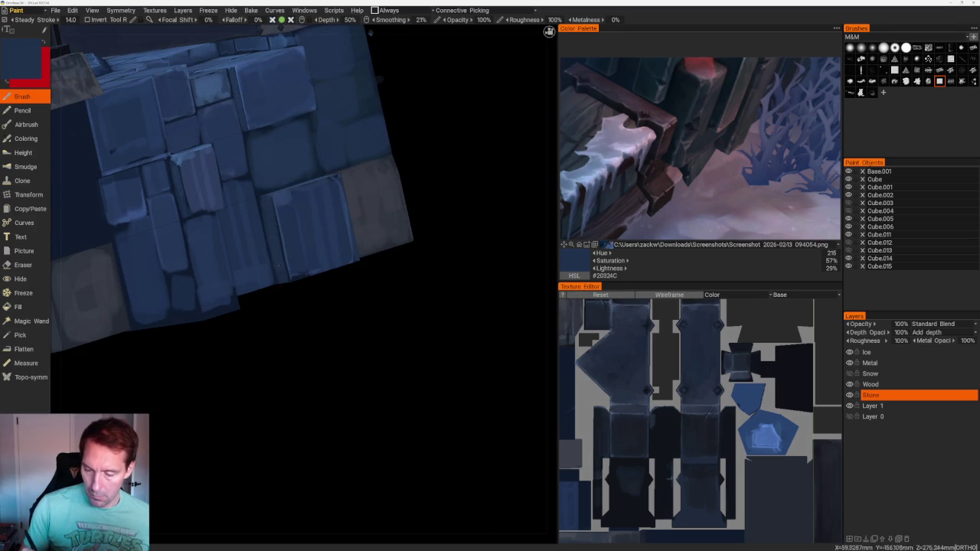
{"action": "mouse_move", "coordinate": [267, 212]}
{"action": "middle_mouse_down"}
{"action": "mouse_move", "coordinate": [353, 141]}
{"action": "mouse_move", "coordinate": [399, 437]}
{"action": "middle_mouse_up"}
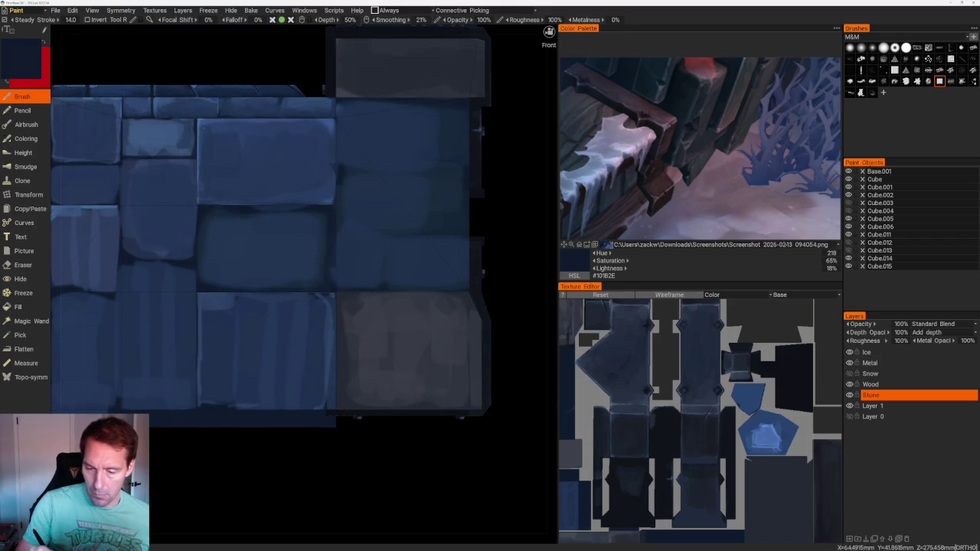
{"action": "key", "text": "v"}
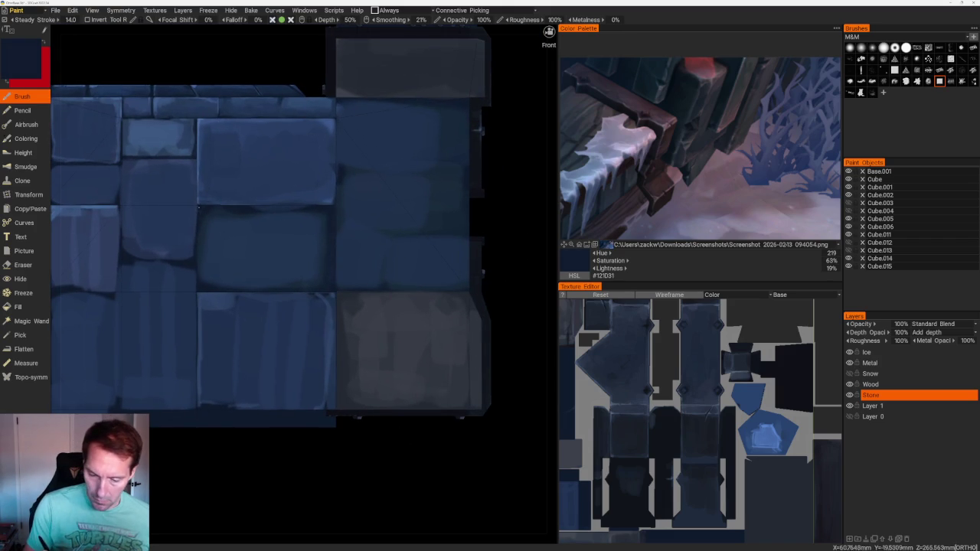
{"action": "scroll", "coordinate": [278, 117], "scroll_direction": "down", "scroll_amount": 5}
{"action": "left_click_drag", "start_coordinate": [278, 116], "coordinate": [393, 290]}
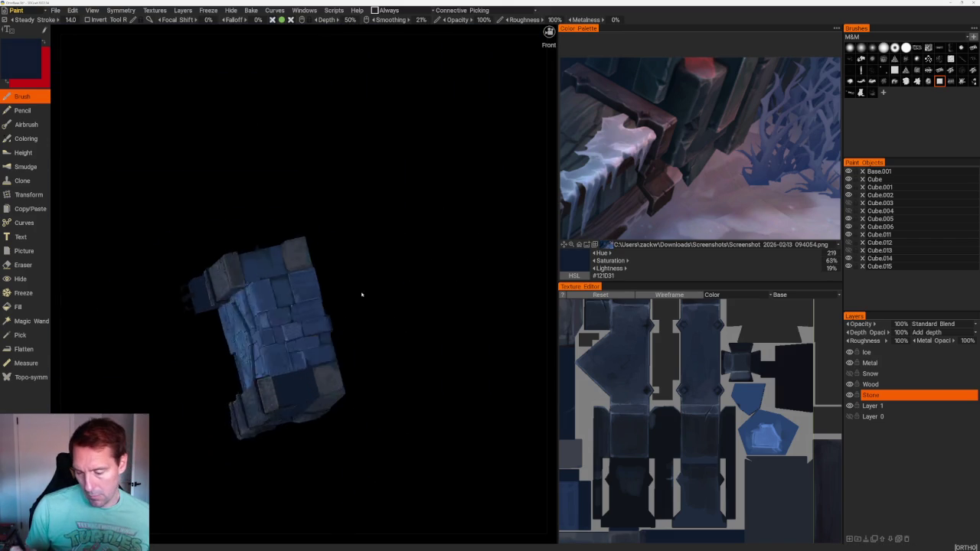
{"action": "scroll", "coordinate": [393, 290], "scroll_direction": "up", "scroll_amount": 3}
{"action": "left_click_drag", "start_coordinate": [252, 271], "coordinate": [252, 330]}
- Sample a mid blue from the stone and bring the wall's strapped front face into view
{"action": "key", "text": "v"}
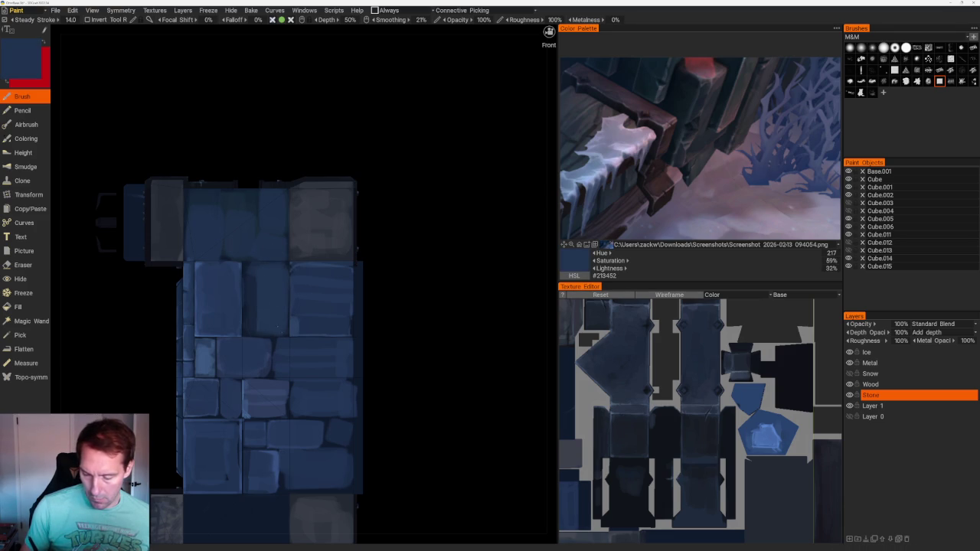
{"action": "middle_click_drag", "start_coordinate": [409, 366], "coordinate": [357, 263]}
{"action": "left_click_drag", "start_coordinate": [357, 263], "coordinate": [305, 282], "text": "alt"}
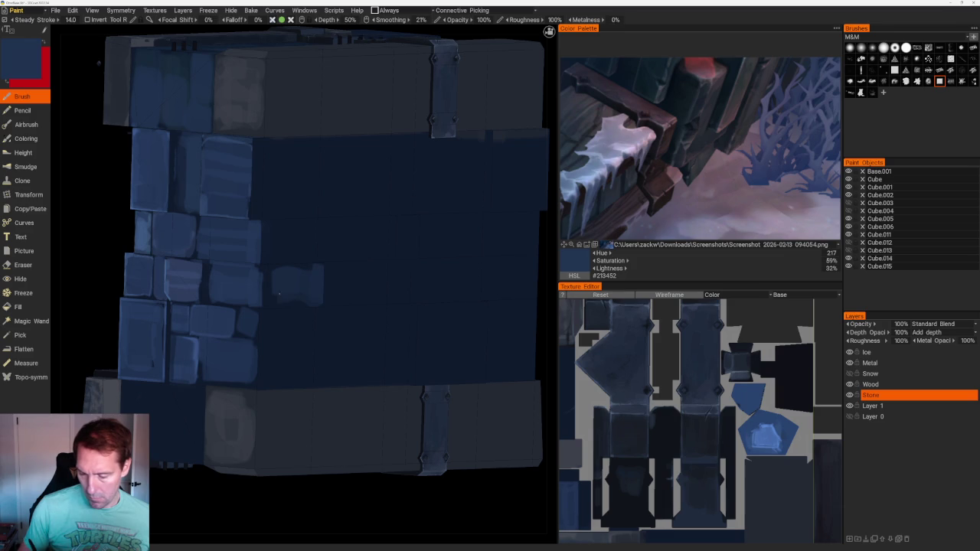
- Undo the lighter-blue patch and paint dark navy from the reference onto the block's stone side
{"action": "key", "text": "ctrl+z"}
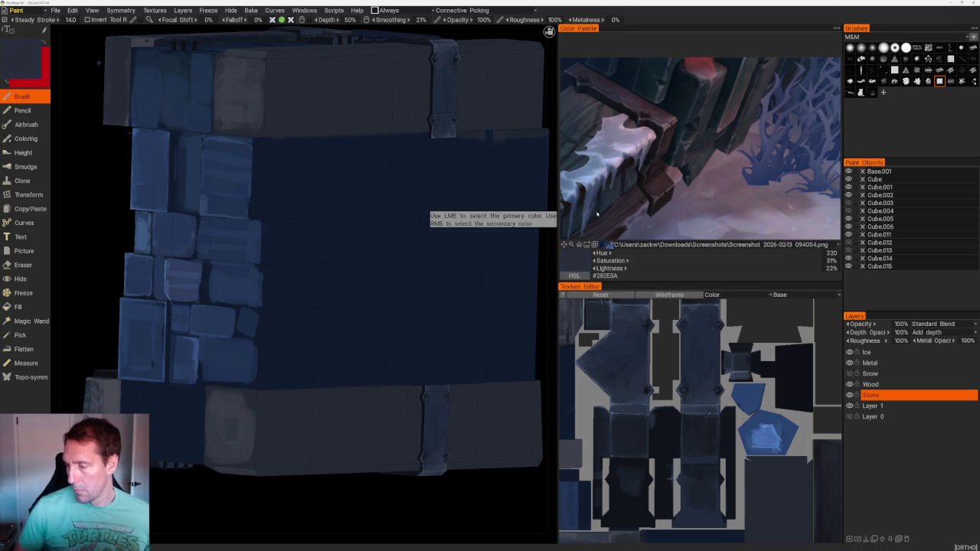
{"action": "scroll", "coordinate": [748, 139], "scroll_direction": "up", "scroll_amount": 2}
{"action": "mouse_move", "coordinate": [598, 214]}
{"action": "left_mouse_down"}
{"action": "mouse_move", "coordinate": [747, 140]}
{"action": "mouse_move", "coordinate": [701, 151]}
{"action": "left_mouse_up"}
{"action": "scroll", "coordinate": [747, 140], "scroll_direction": "down", "scroll_amount": 2}
{"action": "scroll", "coordinate": [700, 151], "scroll_direction": "up", "scroll_amount": 2}
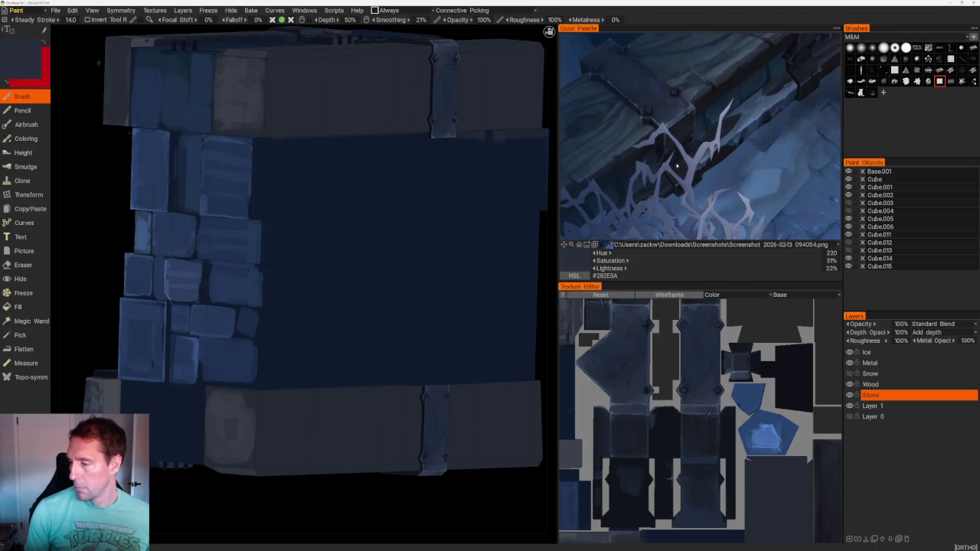
{"action": "left_click", "coordinate": [612, 194]}
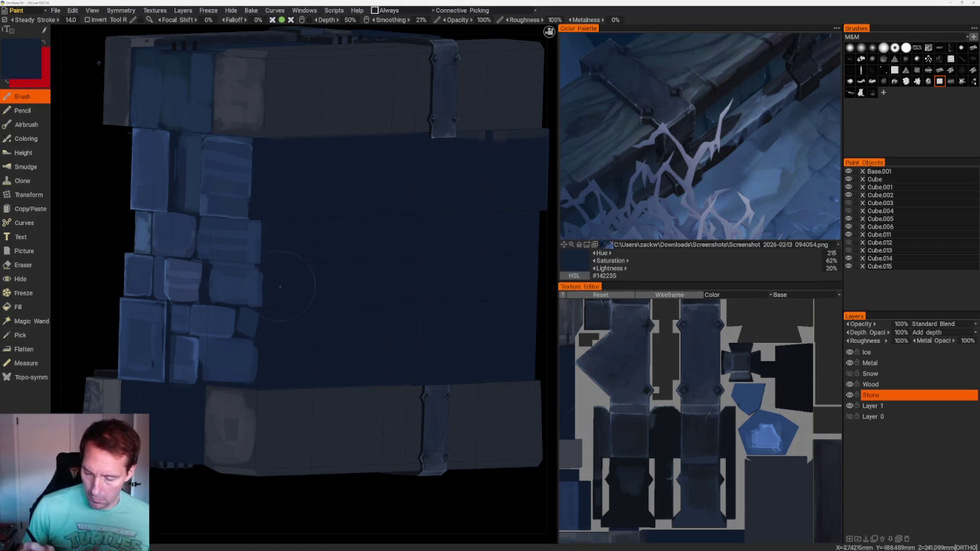
{"action": "left_click_drag", "start_coordinate": [280, 301], "coordinate": [302, 276]}
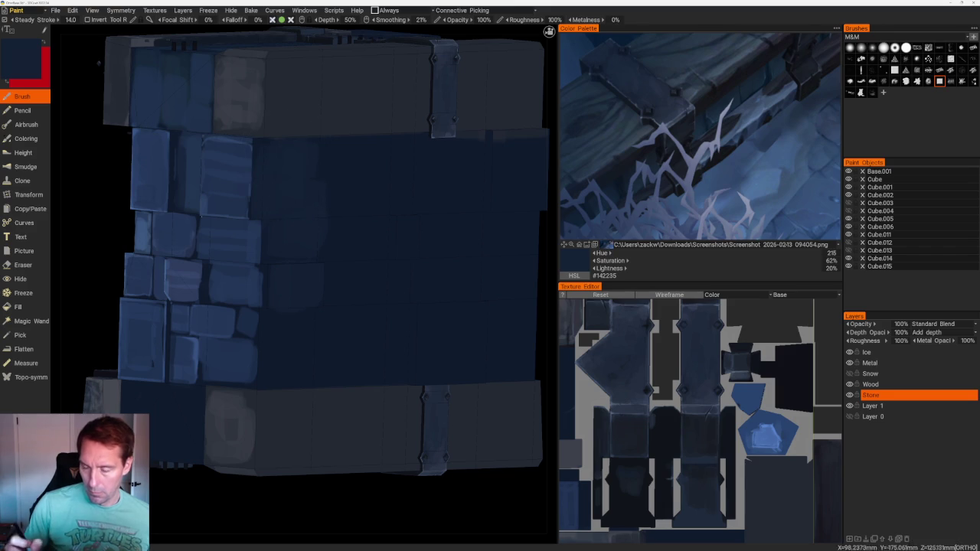
- In Front view, paint a lighter-blue patch along the stone's right edge
{"action": "key", "text": "KP_1"}
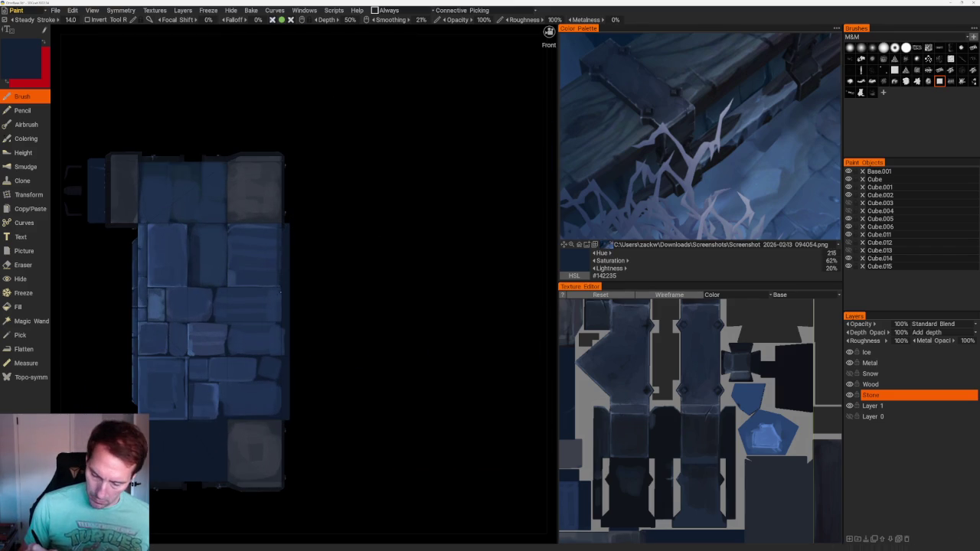
{"action": "left_click_drag", "start_coordinate": [307, 321], "coordinate": [324, 324]}
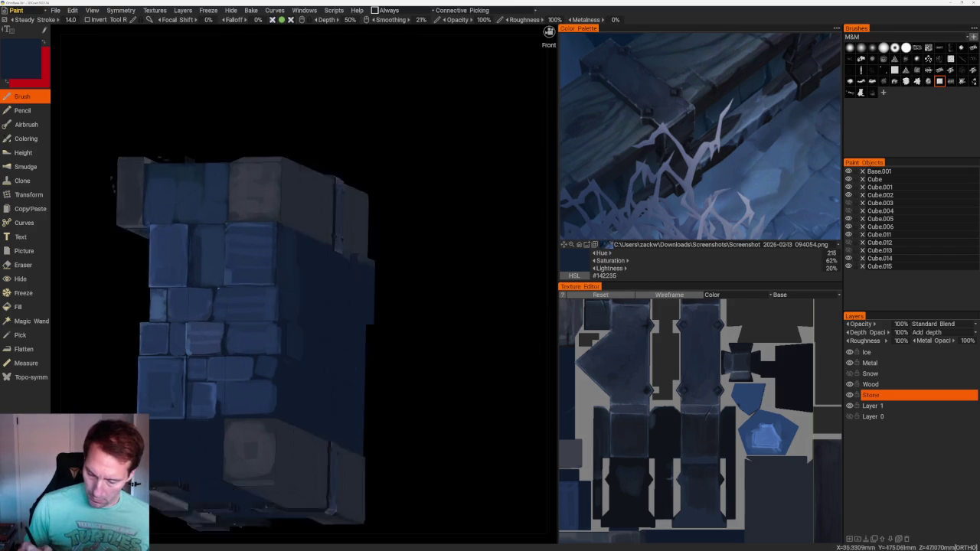
{"action": "scroll", "coordinate": [333, 369], "scroll_direction": "up", "scroll_amount": 3}
{"action": "key", "text": "v"}
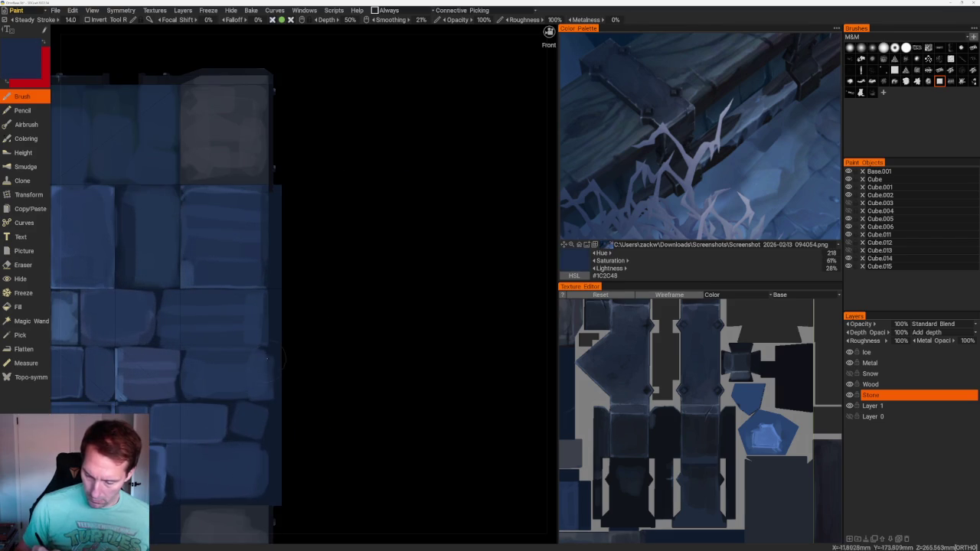
{"action": "key", "text": "v"}
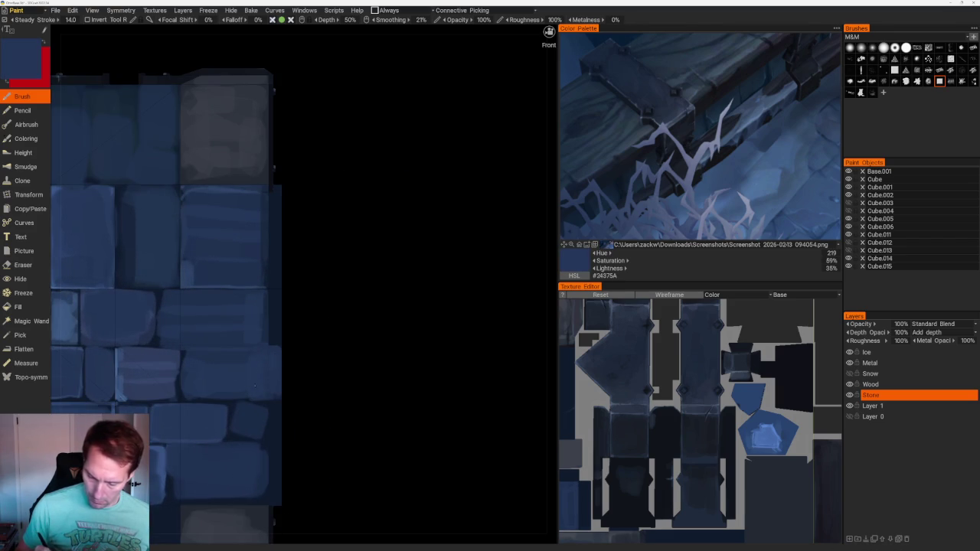
{"action": "key", "text": "v"}
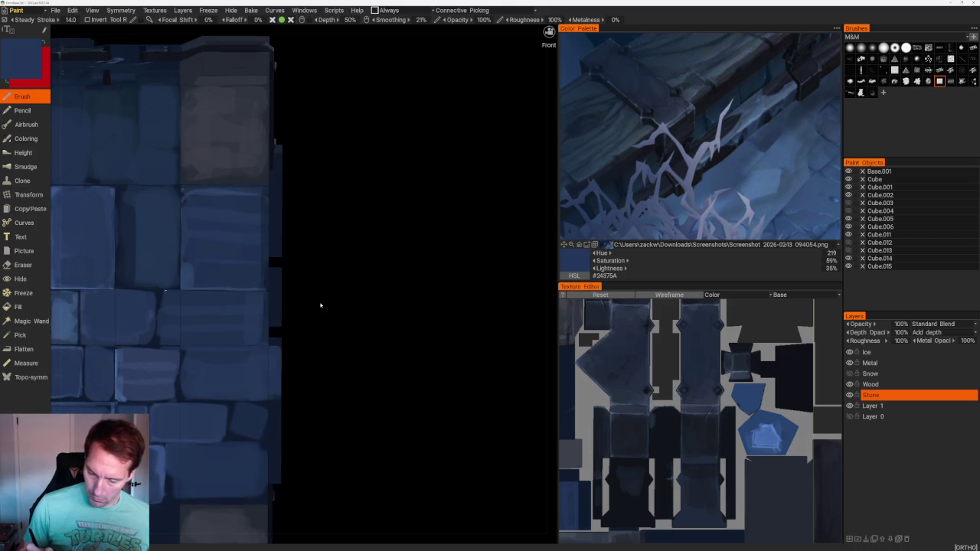
{"action": "left_click_drag", "start_coordinate": [280, 299], "coordinate": [311, 315]}
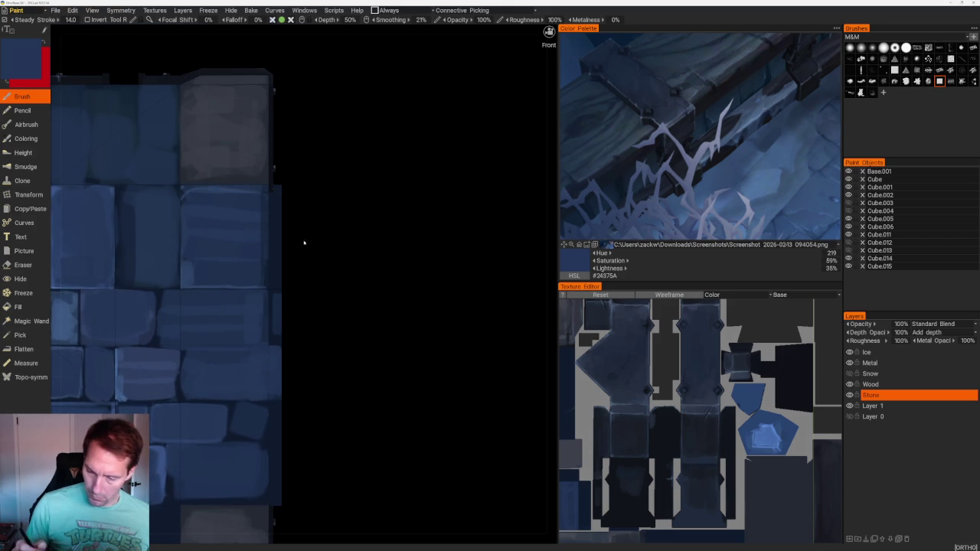
- Orbit from the flat front view to a top-down three-quarter view of the block
{"action": "scroll", "coordinate": [360, 252], "scroll_direction": "down", "scroll_amount": 4}
{"action": "mouse_move", "coordinate": [371, 210]}
{"action": "left_mouse_down"}
{"action": "mouse_move", "coordinate": [386, 232]}
{"action": "mouse_move", "coordinate": [429, 238]}
{"action": "left_mouse_up"}
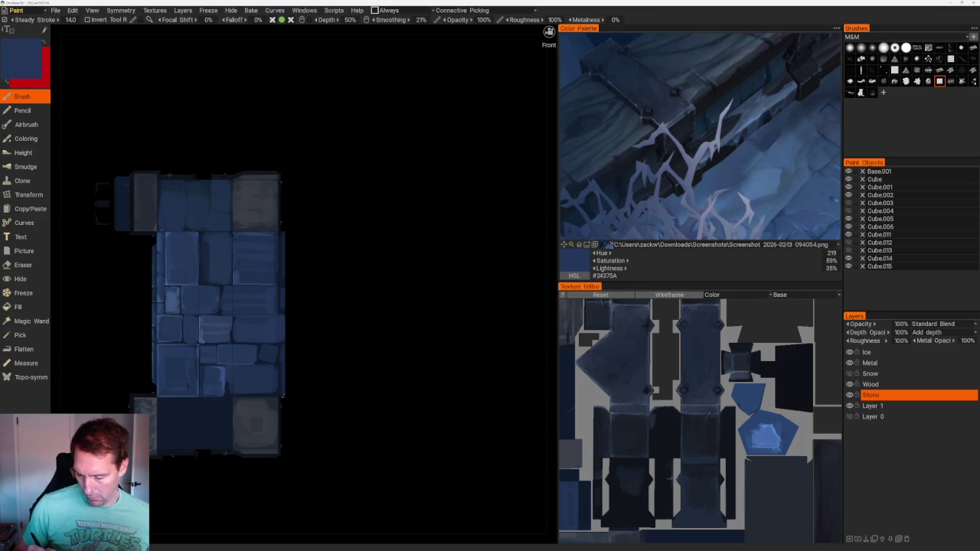
{"action": "mouse_move", "coordinate": [344, 344]}
{"action": "left_mouse_down"}
{"action": "mouse_move", "coordinate": [378, 274]}
{"action": "mouse_move", "coordinate": [343, 239]}
{"action": "mouse_move", "coordinate": [365, 275]}
{"action": "mouse_move", "coordinate": [518, 212]}
{"action": "mouse_move", "coordinate": [380, 346]}
{"action": "left_mouse_up"}
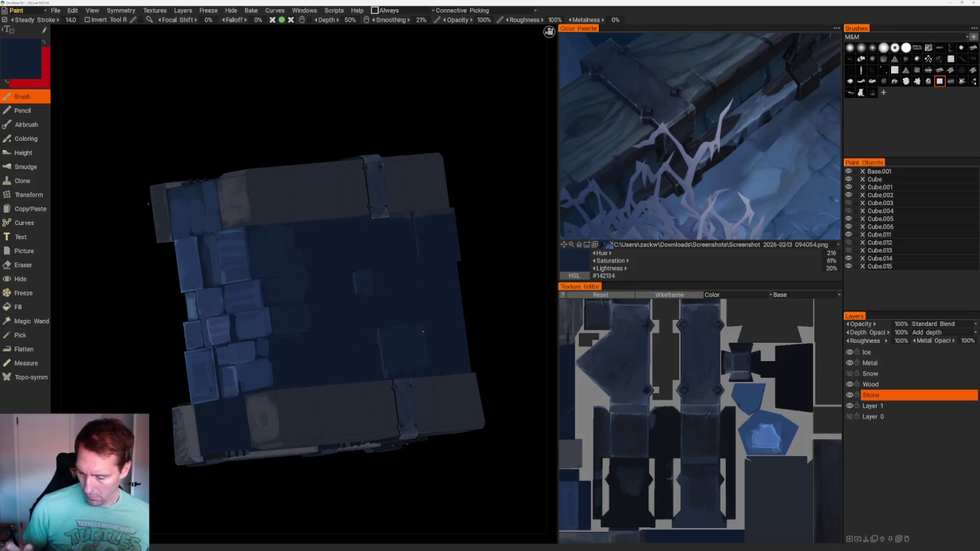
{"action": "scroll", "coordinate": [424, 331], "scroll_direction": "down", "scroll_amount": 5}
{"action": "mouse_move", "coordinate": [423, 332]}
{"action": "left_mouse_down"}
{"action": "mouse_move", "coordinate": [413, 261]}
{"action": "mouse_move", "coordinate": [424, 184]}
{"action": "mouse_move", "coordinate": [481, 185]}
{"action": "left_mouse_up"}
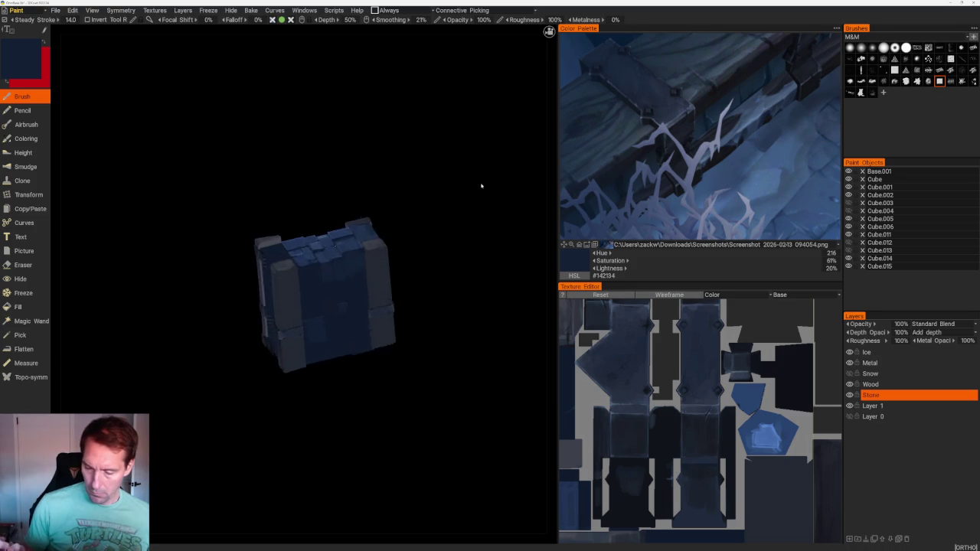
{"action": "scroll", "coordinate": [314, 254], "scroll_direction": "up", "scroll_amount": 4}
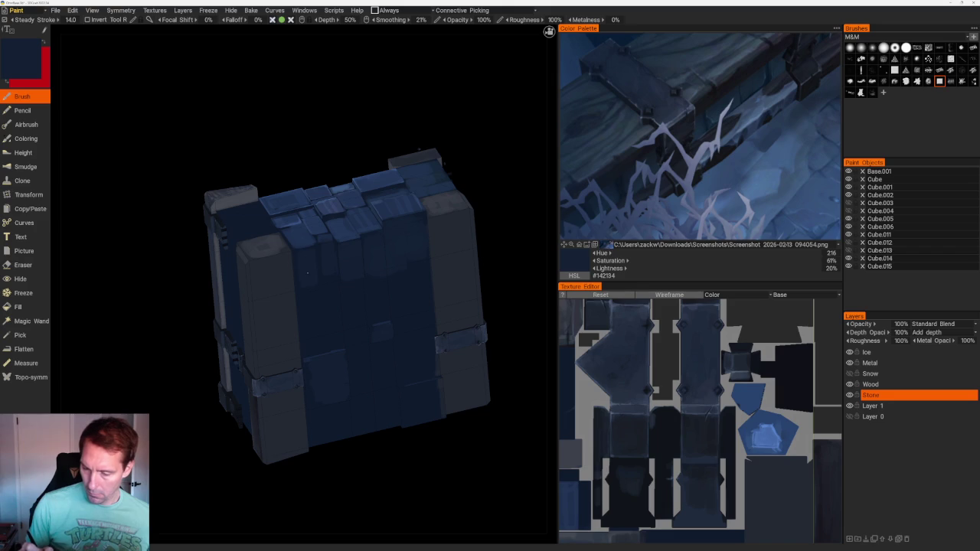
{"action": "scroll", "coordinate": [381, 199], "scroll_direction": "down", "scroll_amount": 5}
{"action": "left_click_drag", "start_coordinate": [381, 199], "coordinate": [379, 253]}
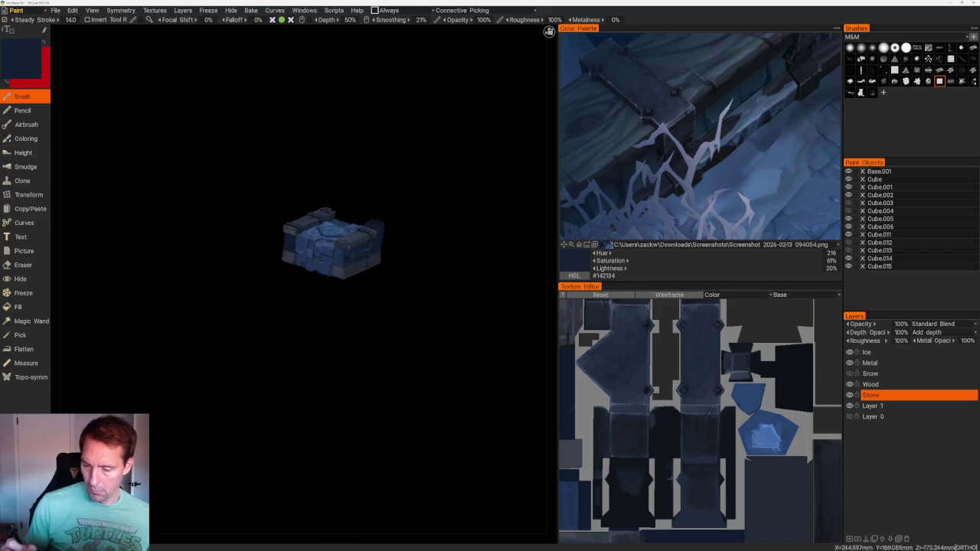
{"action": "scroll", "coordinate": [379, 252], "scroll_direction": "up", "scroll_amount": 3}
{"action": "scroll", "coordinate": [331, 332], "scroll_direction": "up", "scroll_amount": 3}
{"action": "mouse_move", "coordinate": [330, 332]}
{"action": "left_mouse_down"}
{"action": "mouse_move", "coordinate": [477, 407]}
{"action": "mouse_move", "coordinate": [457, 406]}
{"action": "left_mouse_up"}
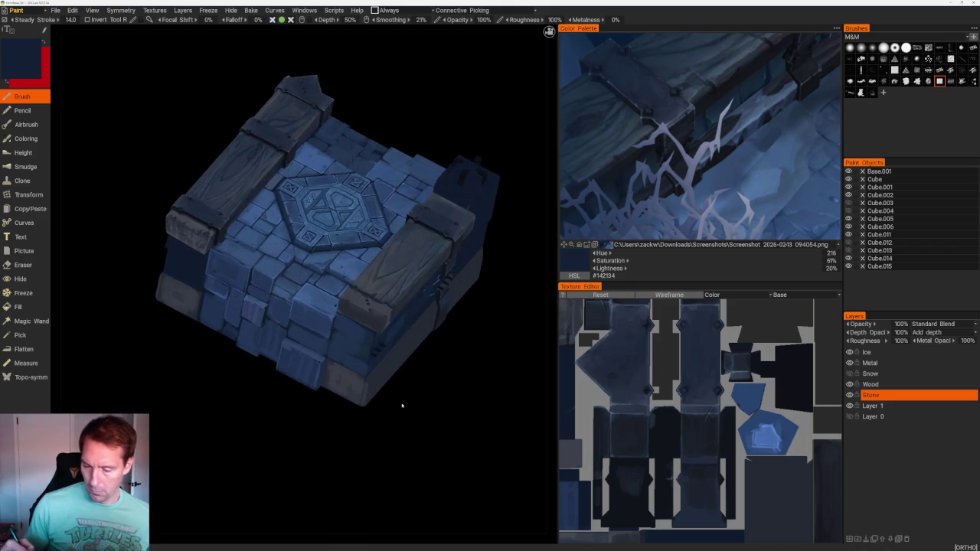
{"action": "scroll", "coordinate": [458, 407], "scroll_direction": "up", "scroll_amount": 5}
{"action": "key", "text": "v"}
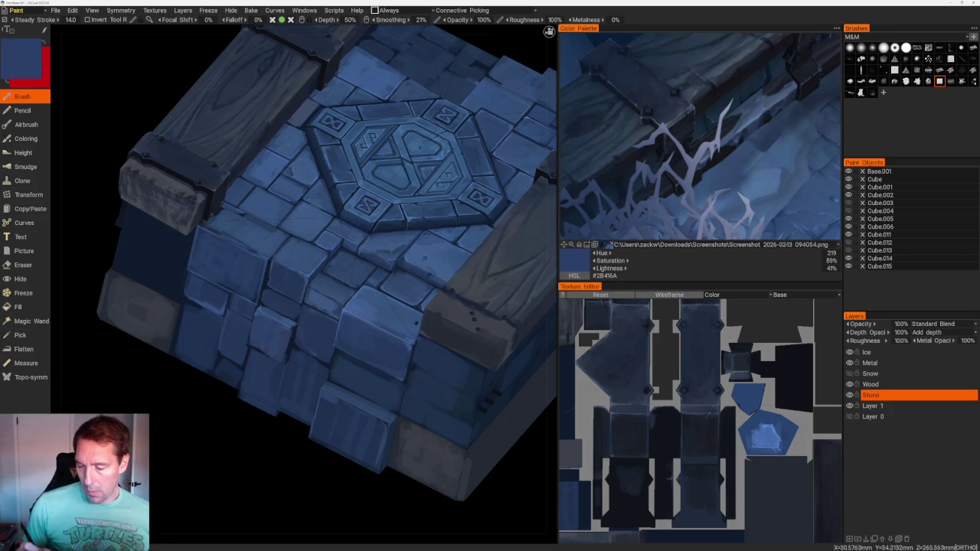
{"action": "scroll", "coordinate": [398, 143], "scroll_direction": "down", "scroll_amount": 5}
{"action": "scroll", "coordinate": [398, 143], "scroll_direction": "down", "scroll_amount": 3}
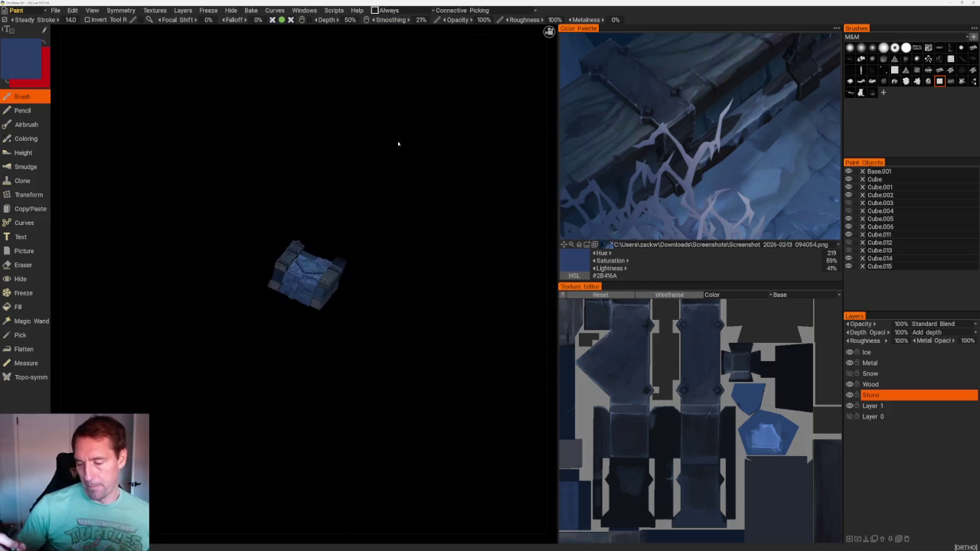
{"action": "scroll", "coordinate": [398, 144], "scroll_direction": "up", "scroll_amount": 8}
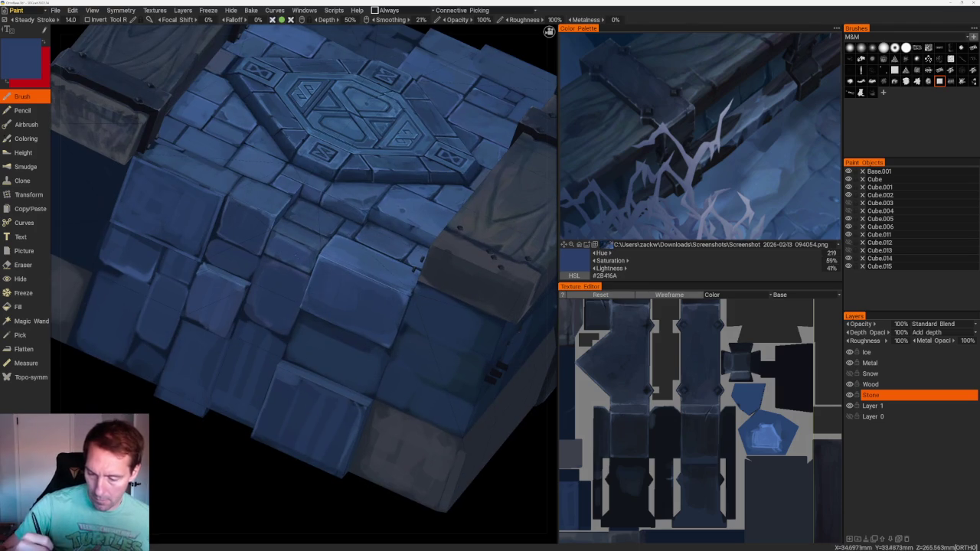
{"action": "key", "text": "v"}
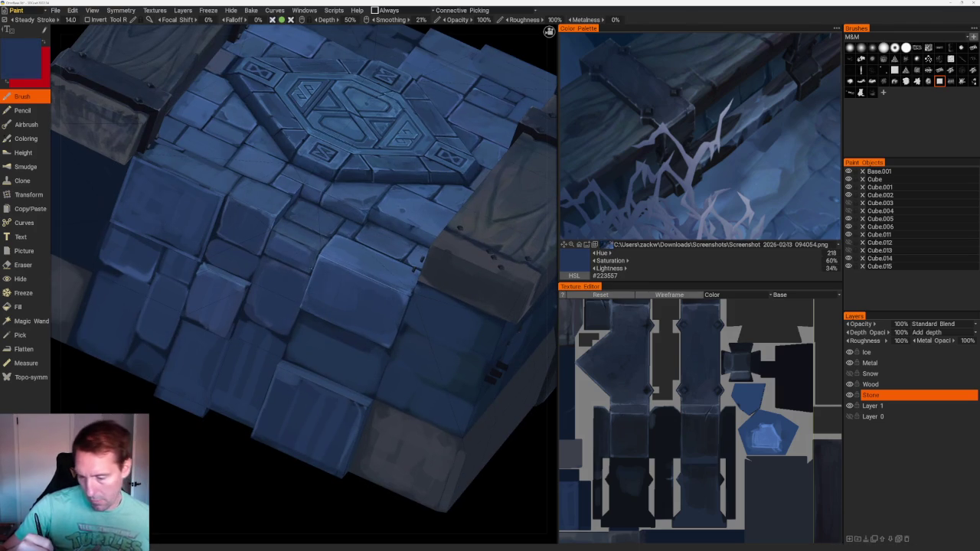
{"action": "key", "text": "v"}
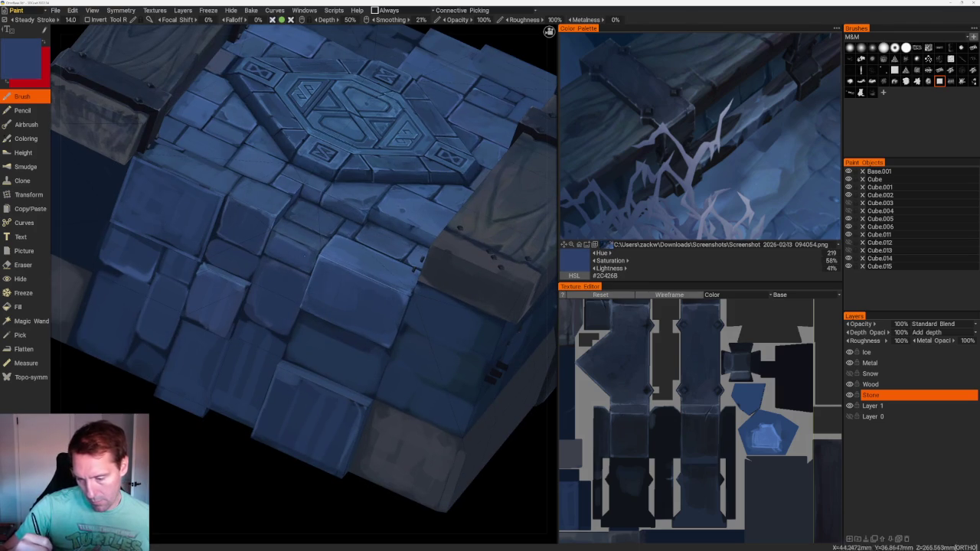
{"action": "scroll", "coordinate": [302, 284], "scroll_direction": "up", "scroll_amount": 3}
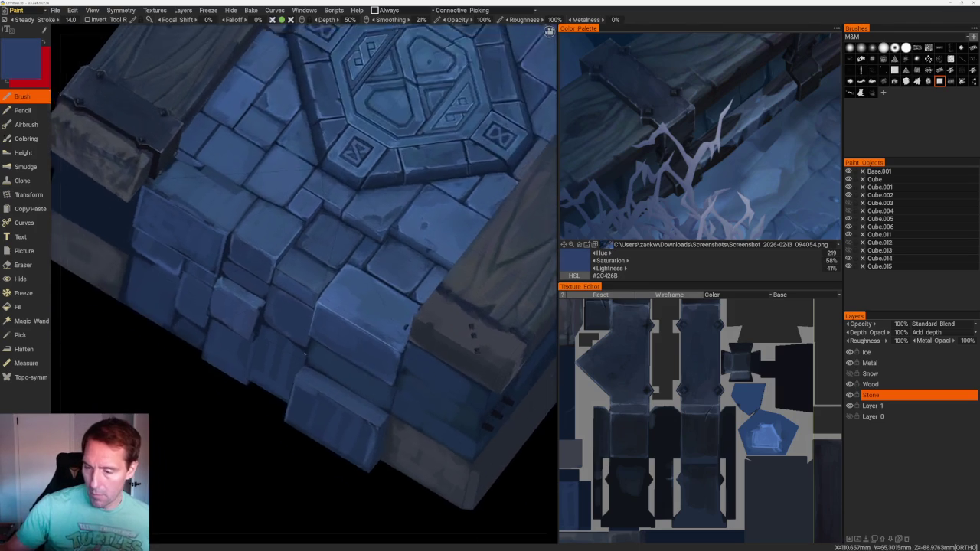
{"action": "key", "text": "v"}
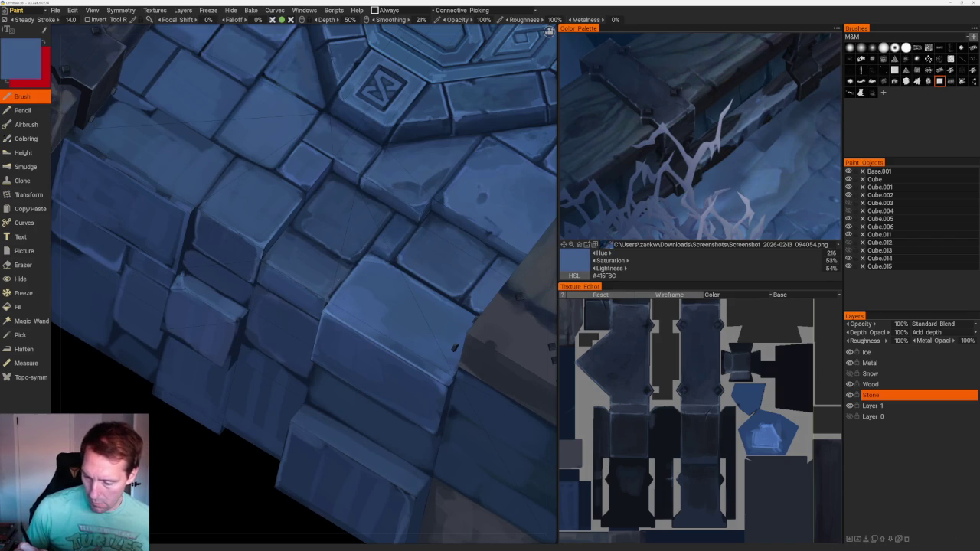
{"action": "key", "text": "v"}
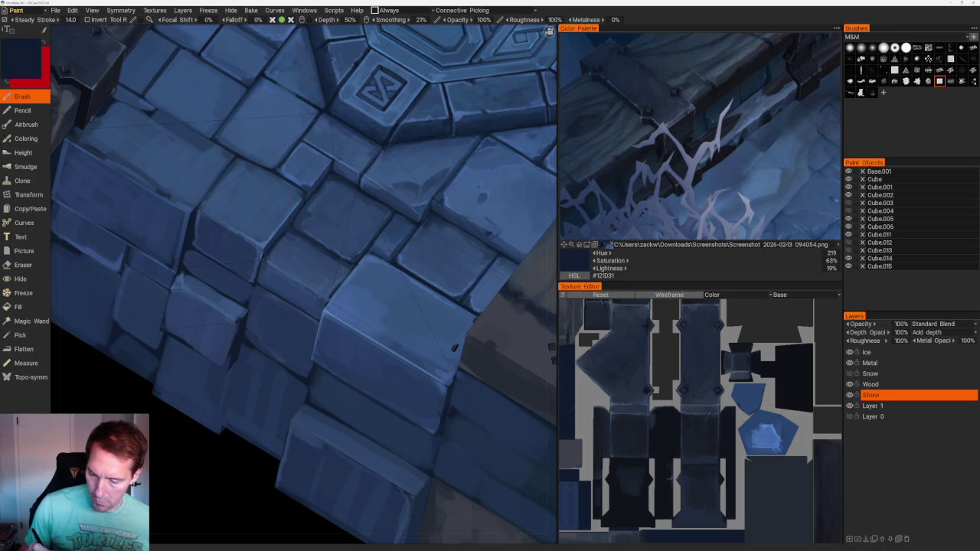
{"action": "scroll", "coordinate": [467, 324], "scroll_direction": "down", "scroll_amount": 10}
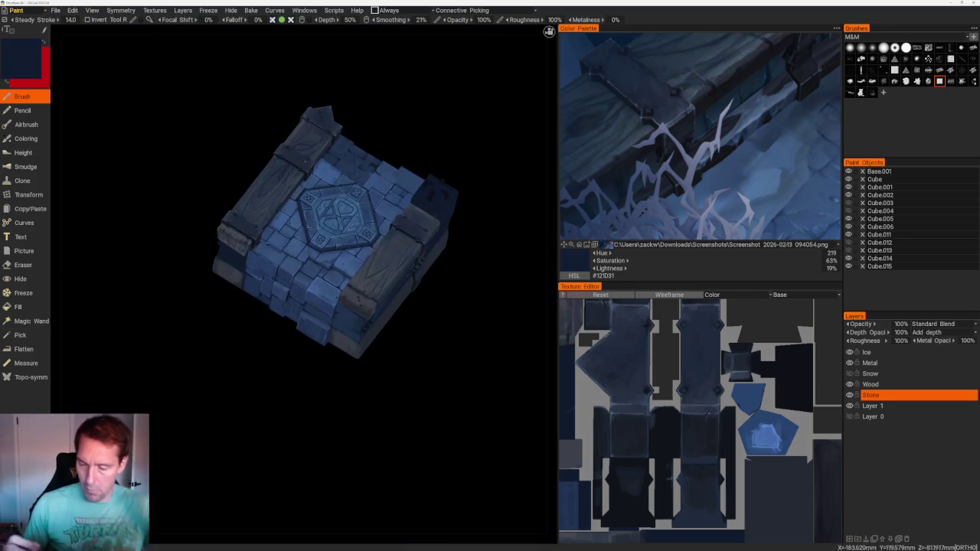
- Pick progressively lighter highlight blues from the tiles, ending at #45699A, then switch to Top view
{"action": "left_click_drag", "start_coordinate": [466, 324], "coordinate": [472, 308]}
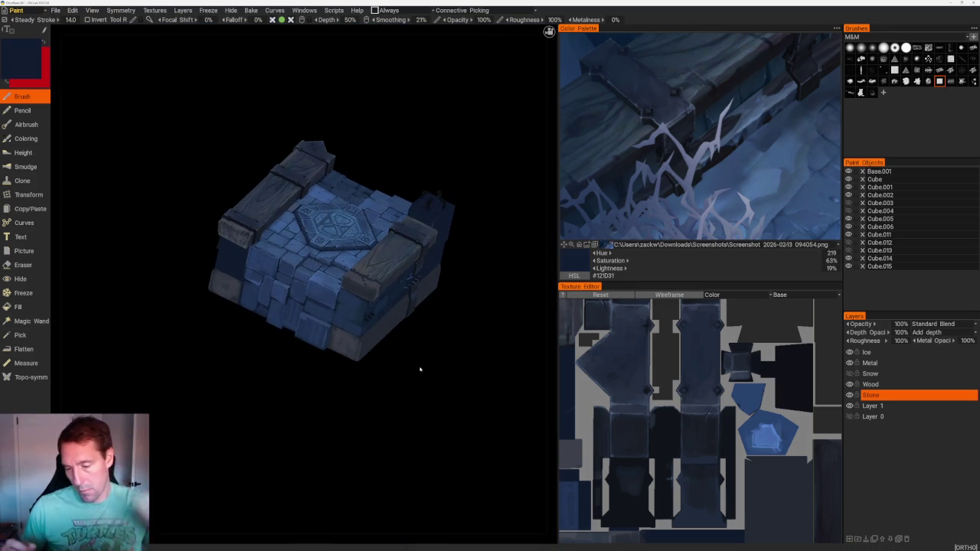
{"action": "scroll", "coordinate": [199, 383], "scroll_direction": "up", "scroll_amount": 3}
{"action": "scroll", "coordinate": [216, 415], "scroll_direction": "up", "scroll_amount": 3}
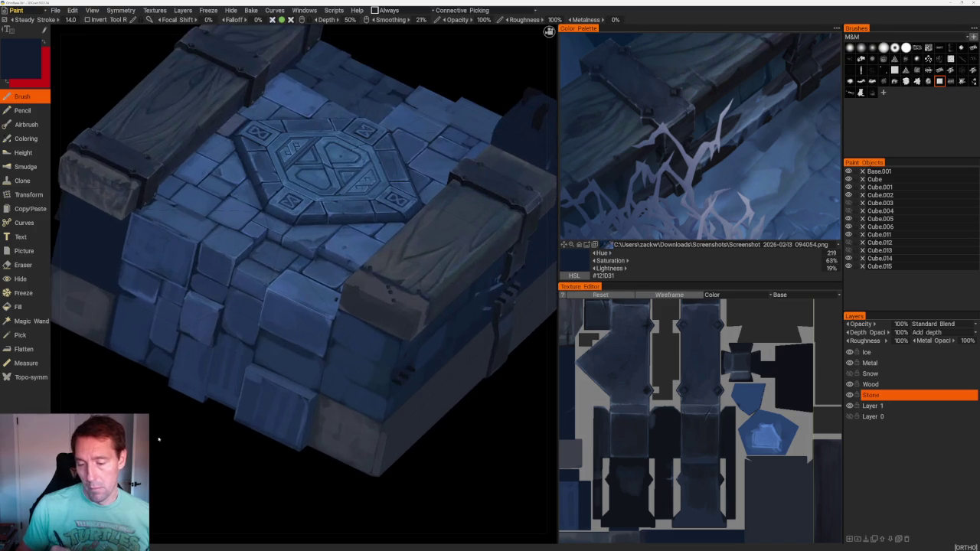
{"action": "scroll", "coordinate": [251, 509], "scroll_direction": "up", "scroll_amount": 2}
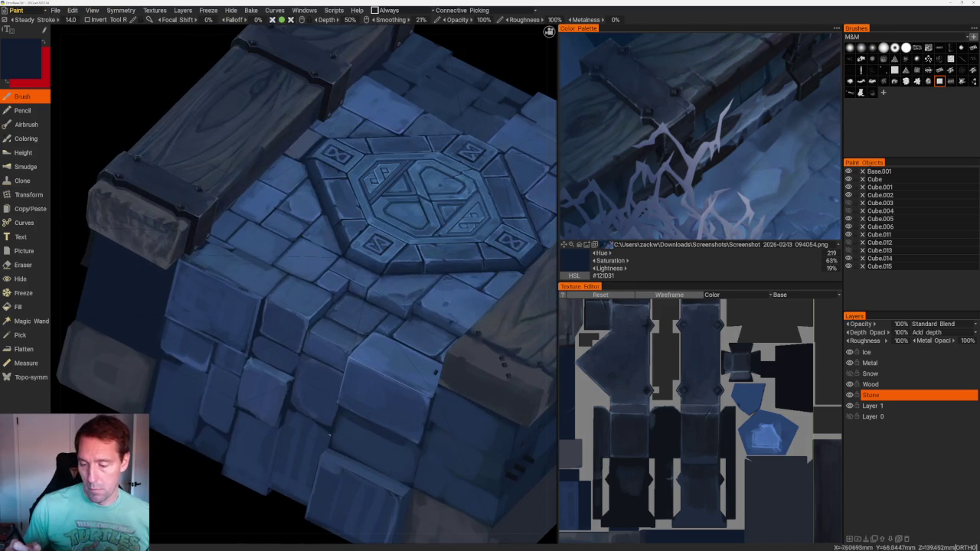
{"action": "scroll", "coordinate": [302, 260], "scroll_direction": "up", "scroll_amount": 5}
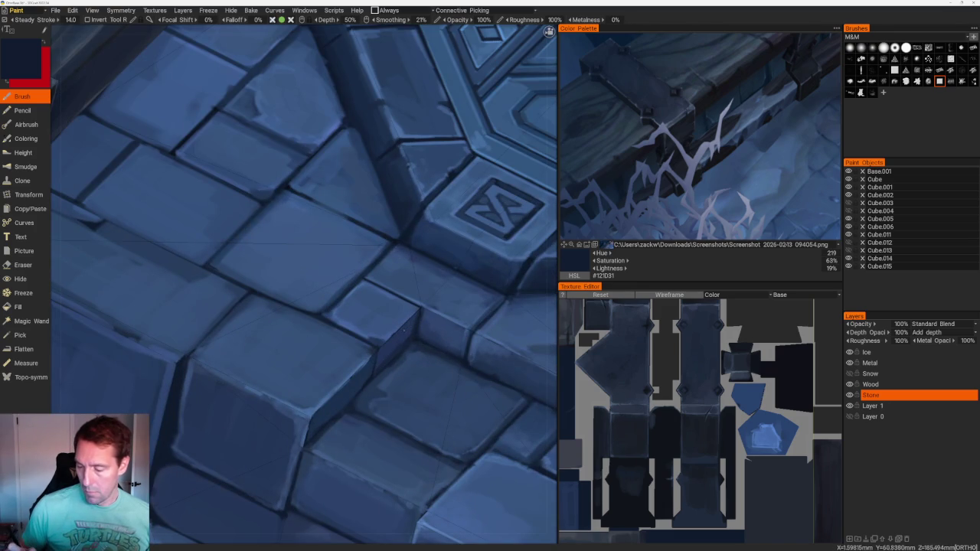
{"action": "key", "text": "v"}
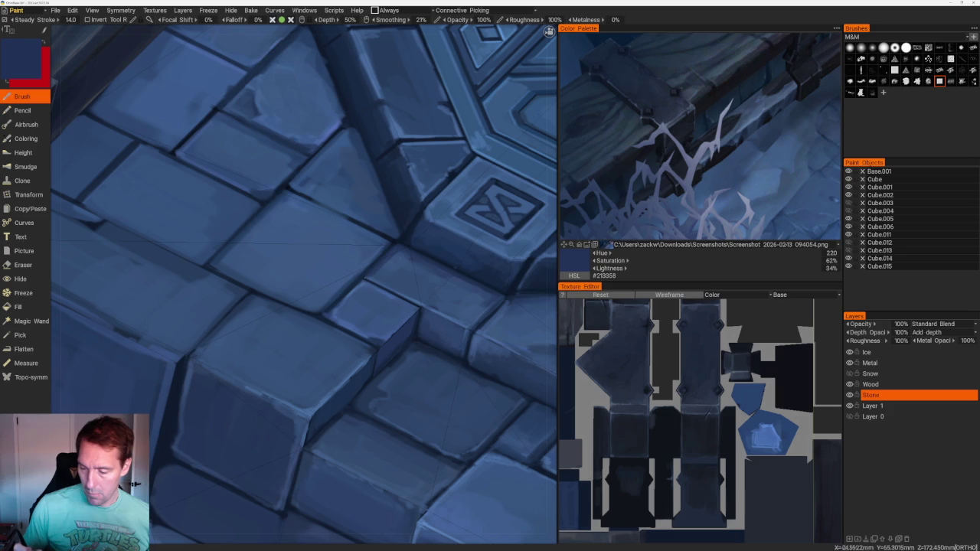
{"action": "key", "text": "v"}
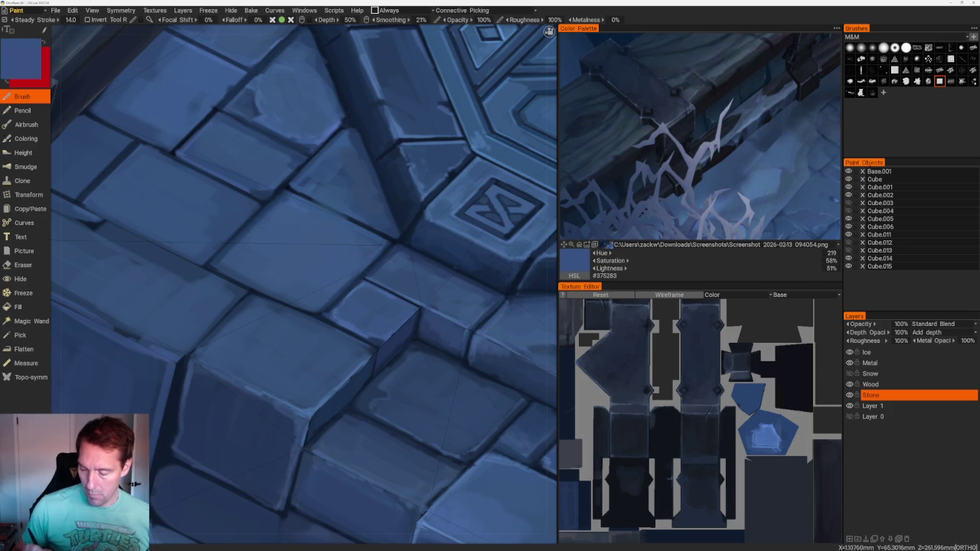
{"action": "key", "text": "v"}
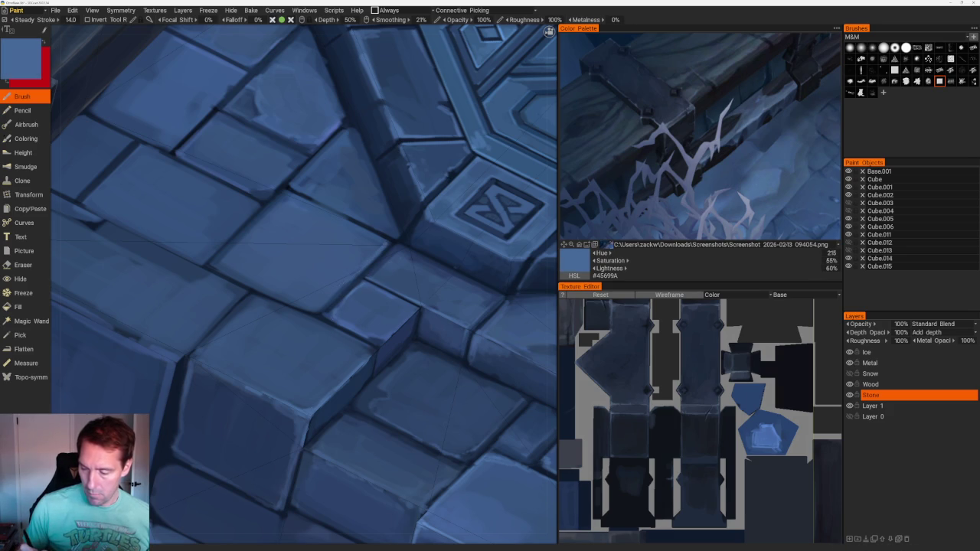
{"action": "key", "text": "KP_8"}
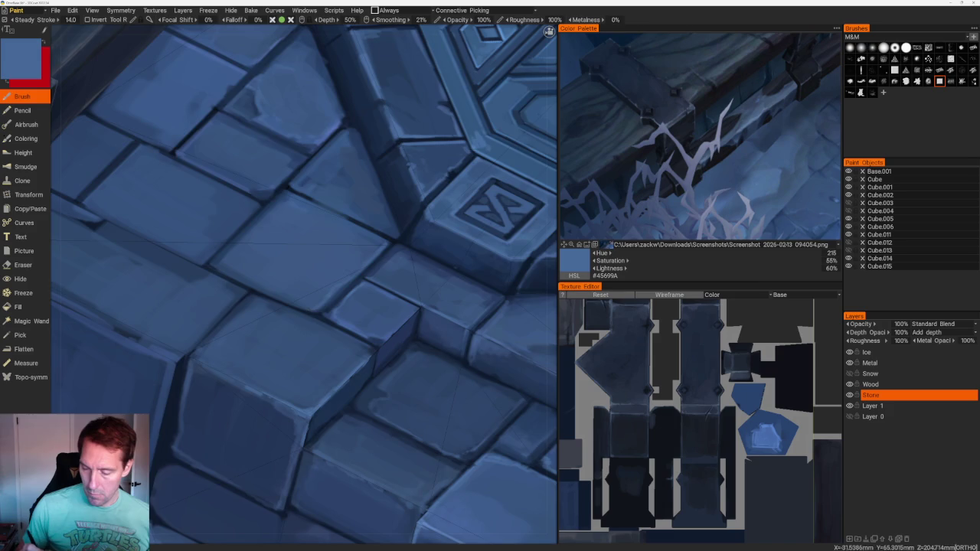
{"action": "scroll", "coordinate": [294, 153], "scroll_direction": "up", "scroll_amount": 5}
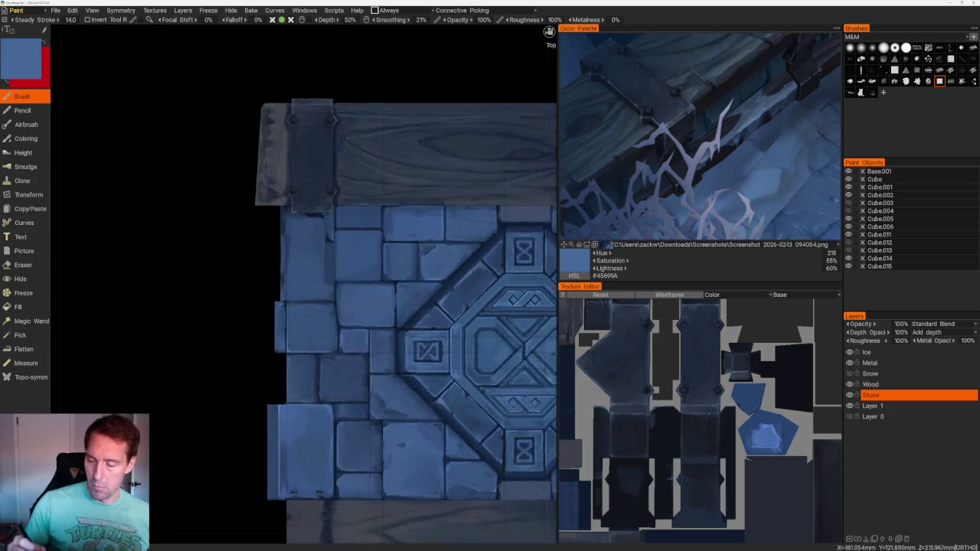
- Pick dark navy seam and lighter tile blues from the stones, ending on navy #1F334D
{"action": "scroll", "coordinate": [303, 207], "scroll_direction": "up", "scroll_amount": 5}
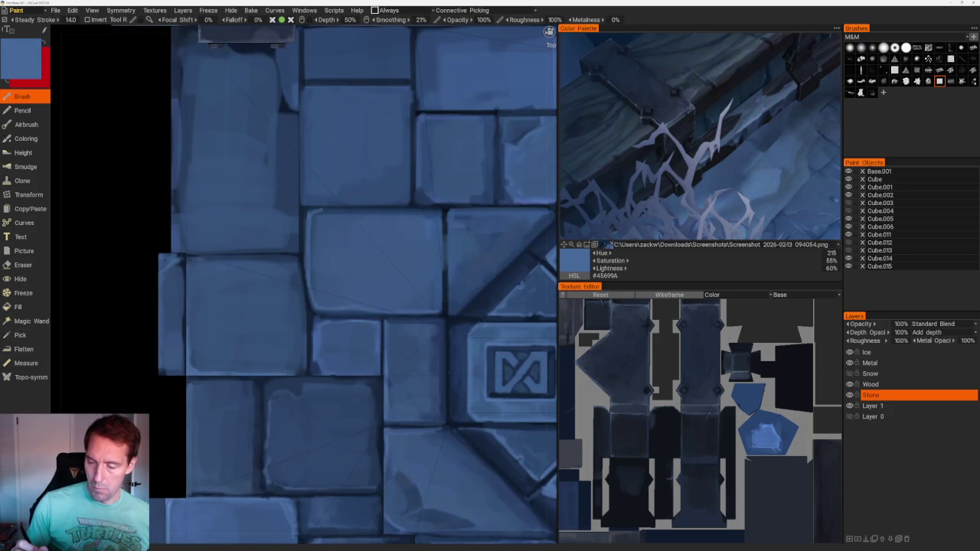
{"action": "key", "text": "v"}
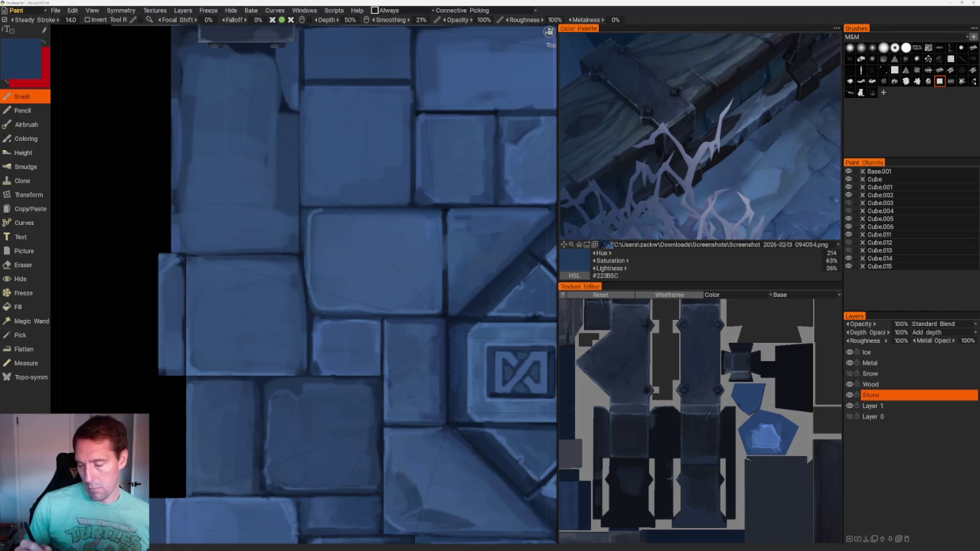
{"action": "scroll", "coordinate": [304, 118], "scroll_direction": "down", "scroll_amount": 10}
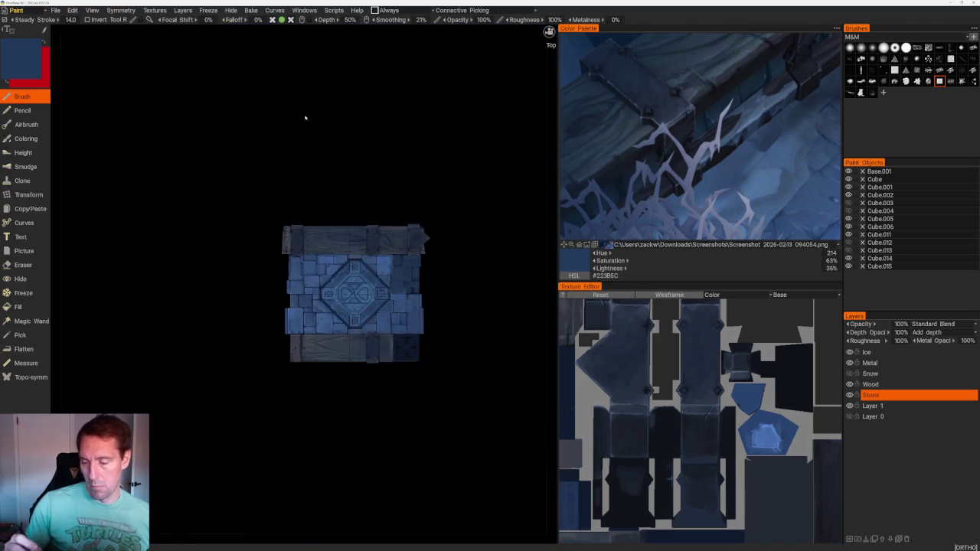
{"action": "scroll", "coordinate": [342, 134], "scroll_direction": "up", "scroll_amount": 10}
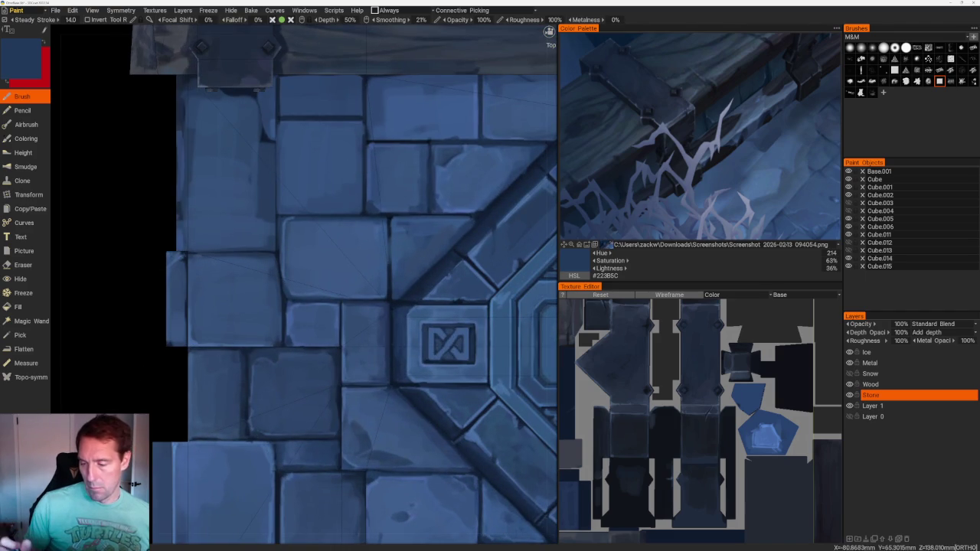
{"action": "key", "text": "v"}
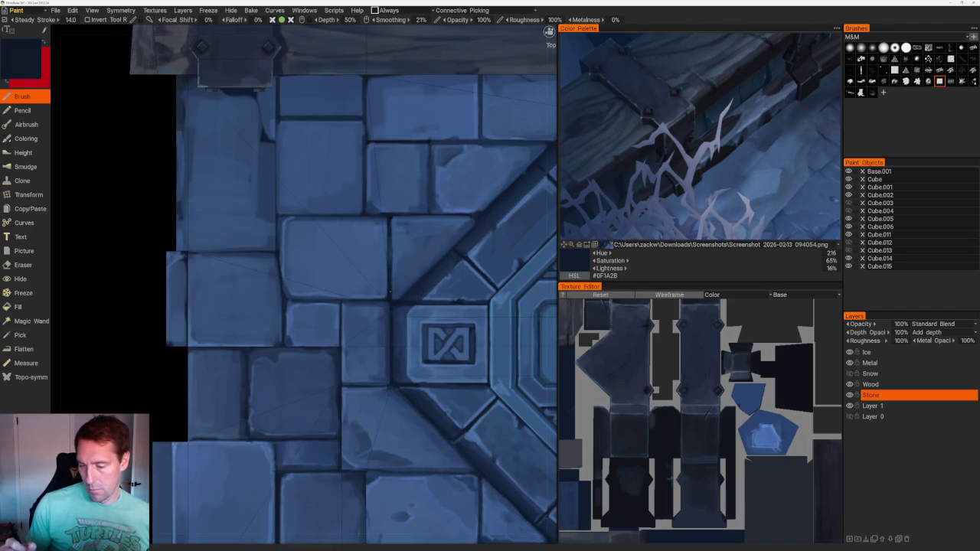
{"action": "key", "text": "v"}
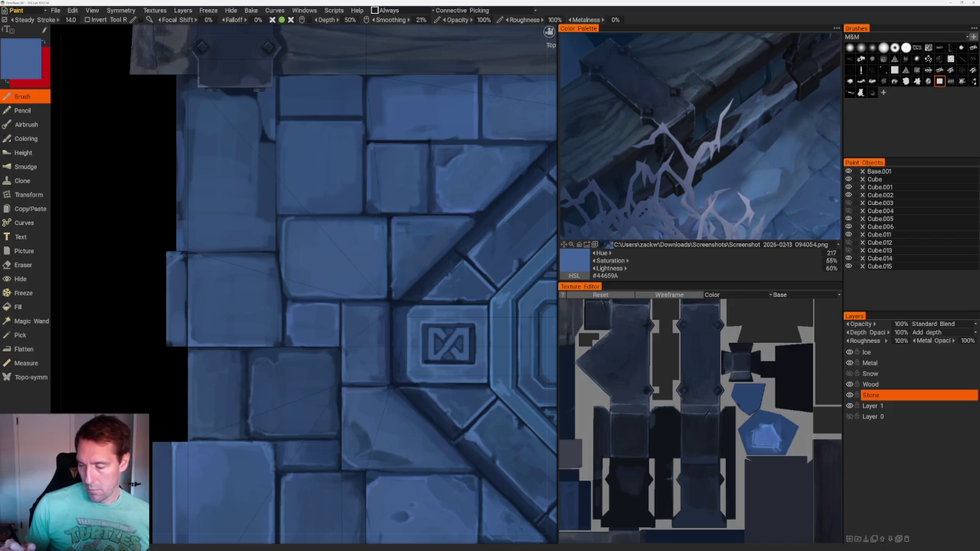
{"action": "key", "text": "v"}
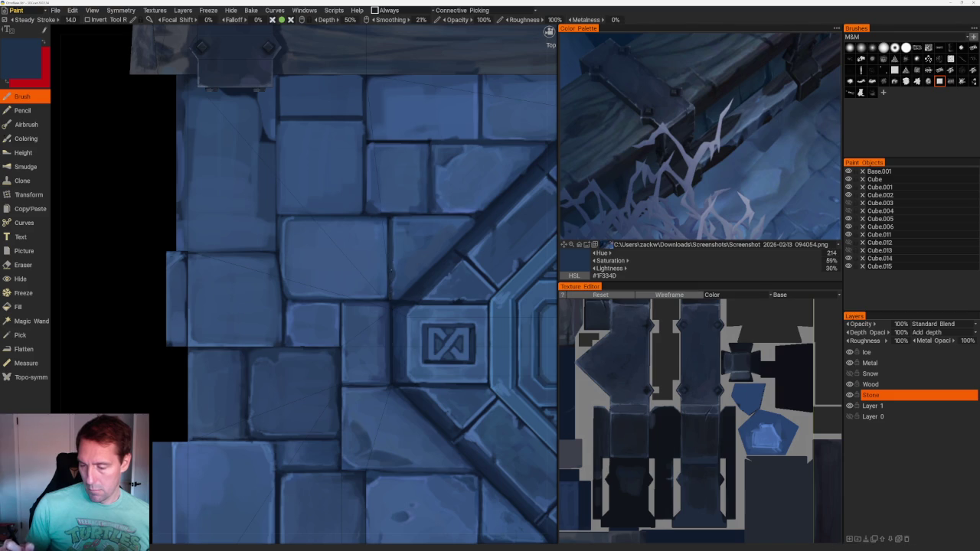
{"action": "scroll", "coordinate": [368, 153], "scroll_direction": "down", "scroll_amount": 10}
- Orbit around the block and pick dark, pale and mid blues from the stone tiles
{"action": "left_click_drag", "start_coordinate": [368, 153], "coordinate": [361, 129]}
{"action": "scroll", "coordinate": [361, 129], "scroll_direction": "up", "scroll_amount": 5}
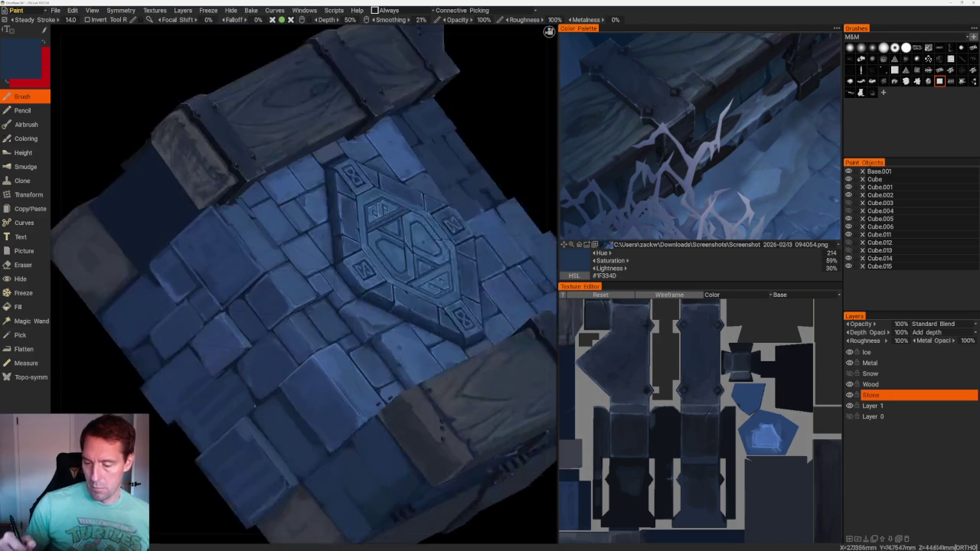
{"action": "scroll", "coordinate": [361, 129], "scroll_direction": "up", "scroll_amount": 3}
{"action": "scroll", "coordinate": [457, 135], "scroll_direction": "down", "scroll_amount": 3}
{"action": "scroll", "coordinate": [457, 136], "scroll_direction": "down", "scroll_amount": 3}
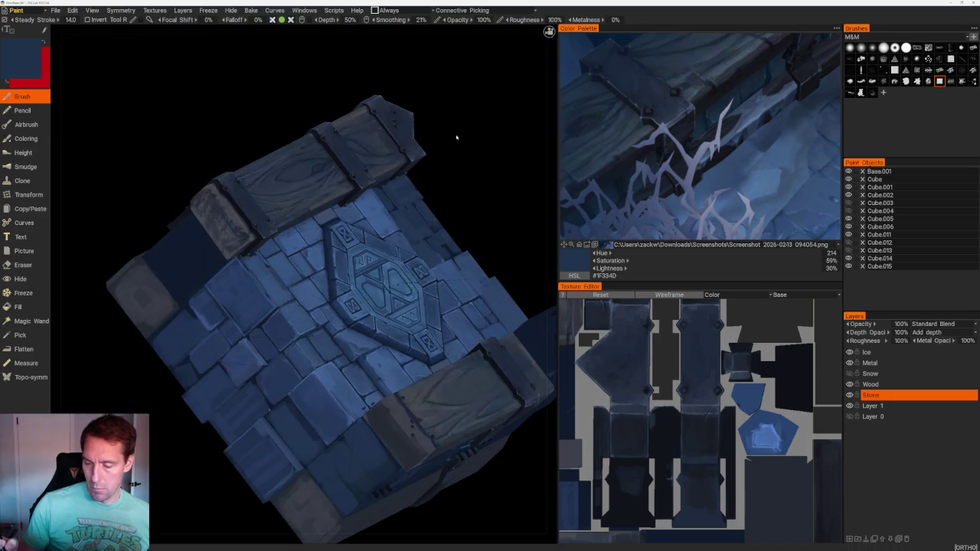
{"action": "scroll", "coordinate": [457, 136], "scroll_direction": "up", "scroll_amount": 3}
{"action": "scroll", "coordinate": [457, 135], "scroll_direction": "up", "scroll_amount": 3}
{"action": "key", "text": "v"}
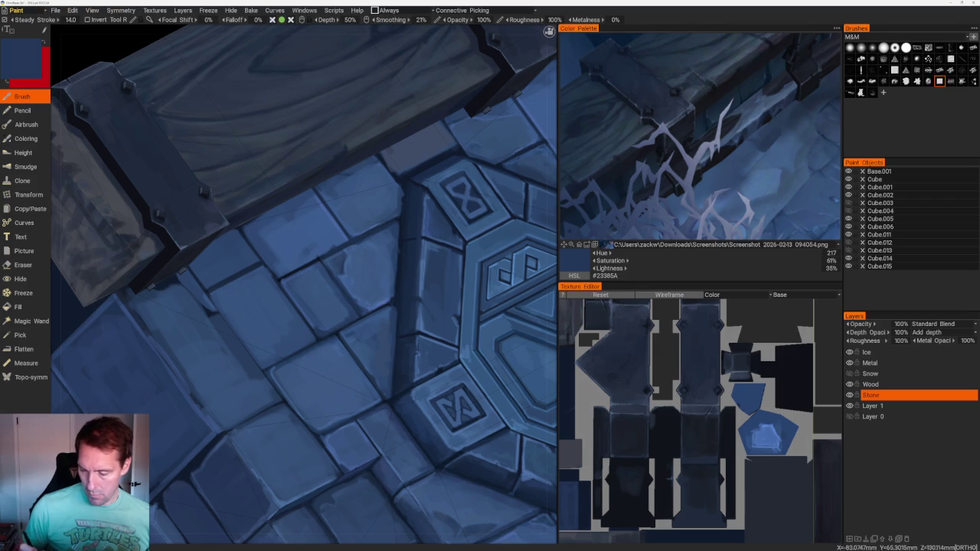
{"action": "key", "text": "v"}
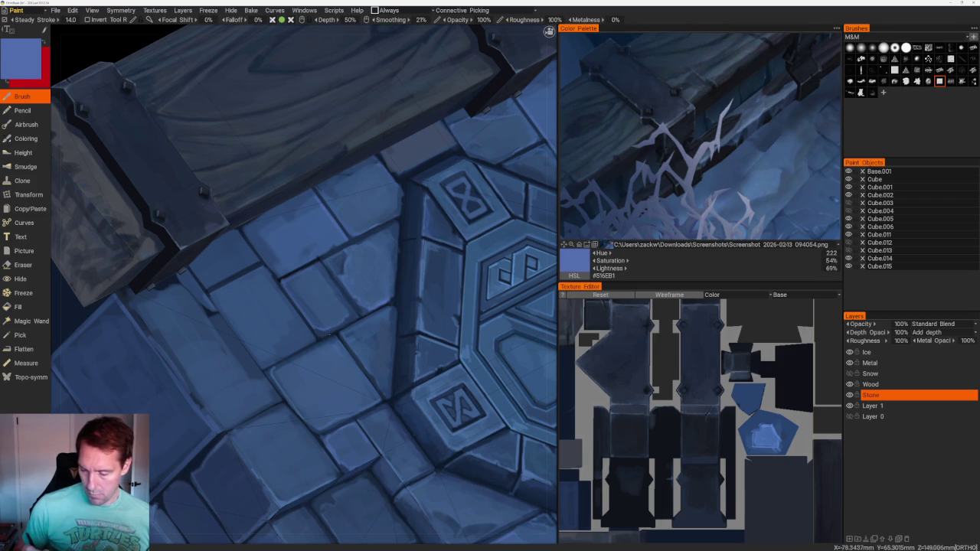
{"action": "key", "text": "v"}
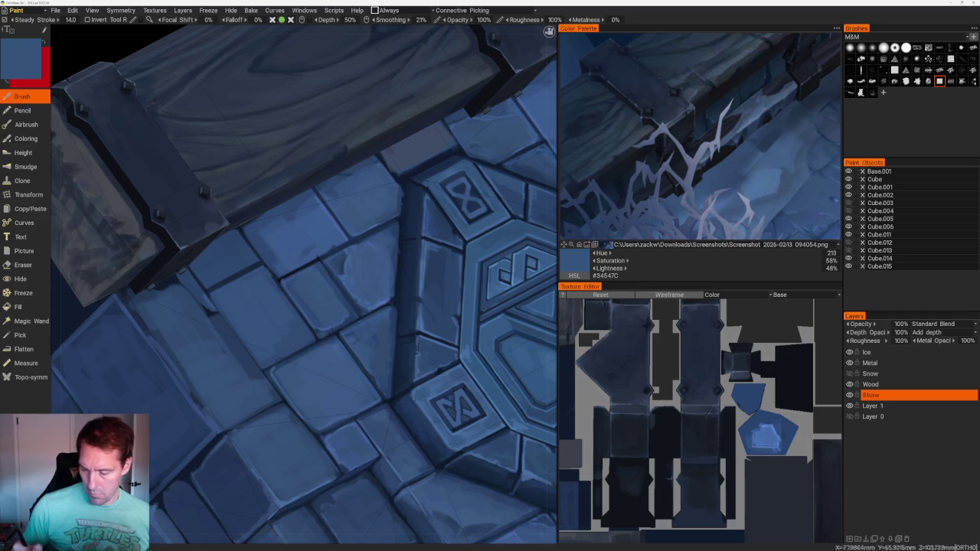
{"action": "scroll", "coordinate": [314, 149], "scroll_direction": "down", "scroll_amount": 10}
- Orbit toward the top and pick seam navy and lighter dark blues, ending on #233869
{"action": "mouse_move", "coordinate": [313, 148]}
{"action": "left_mouse_down"}
{"action": "mouse_move", "coordinate": [357, 173]}
{"action": "mouse_move", "coordinate": [442, 135]}
{"action": "mouse_move", "coordinate": [403, 136]}
{"action": "left_mouse_up"}
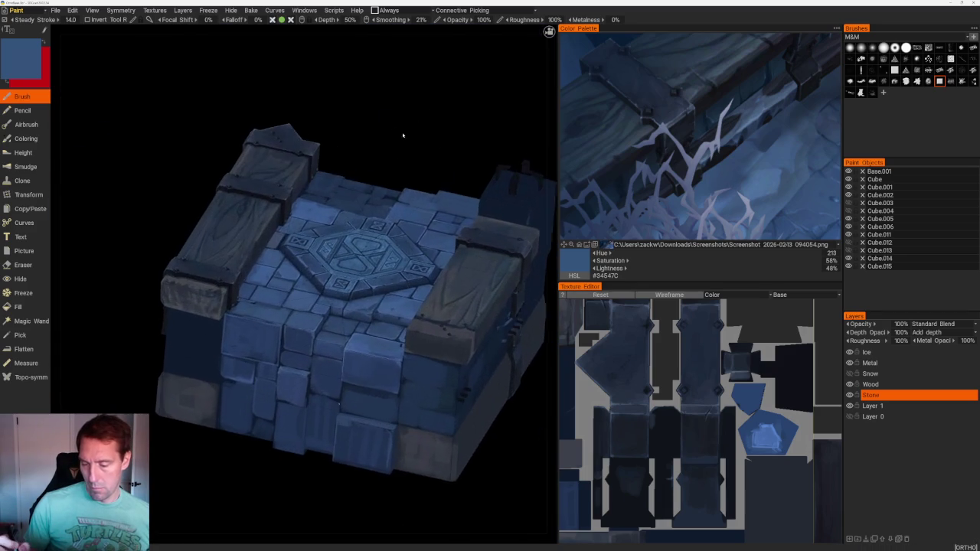
{"action": "scroll", "coordinate": [280, 308], "scroll_direction": "up", "scroll_amount": 10}
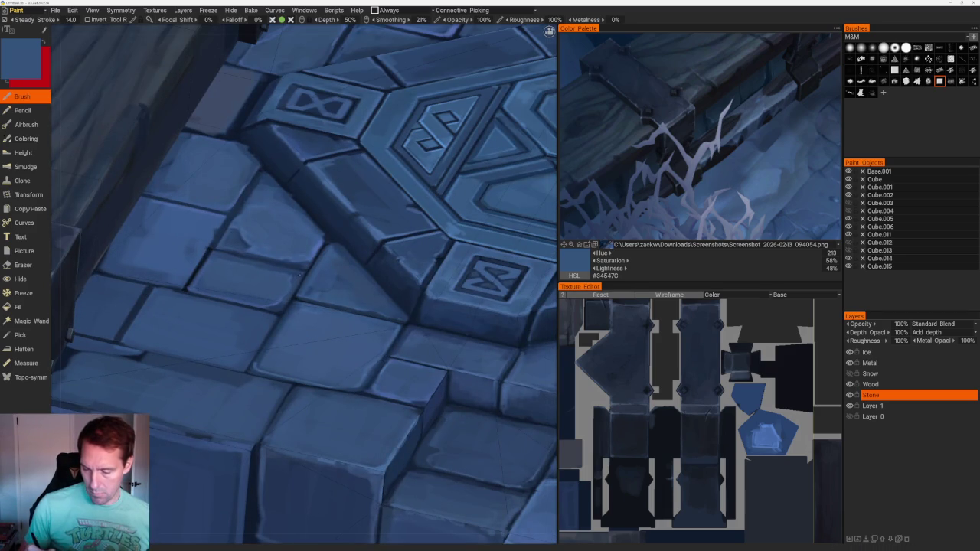
{"action": "scroll", "coordinate": [300, 273], "scroll_direction": "down", "scroll_amount": 4}
{"action": "scroll", "coordinate": [340, 131], "scroll_direction": "down", "scroll_amount": 5}
{"action": "scroll", "coordinate": [339, 131], "scroll_direction": "up", "scroll_amount": 4}
{"action": "scroll", "coordinate": [337, 313], "scroll_direction": "up", "scroll_amount": 5}
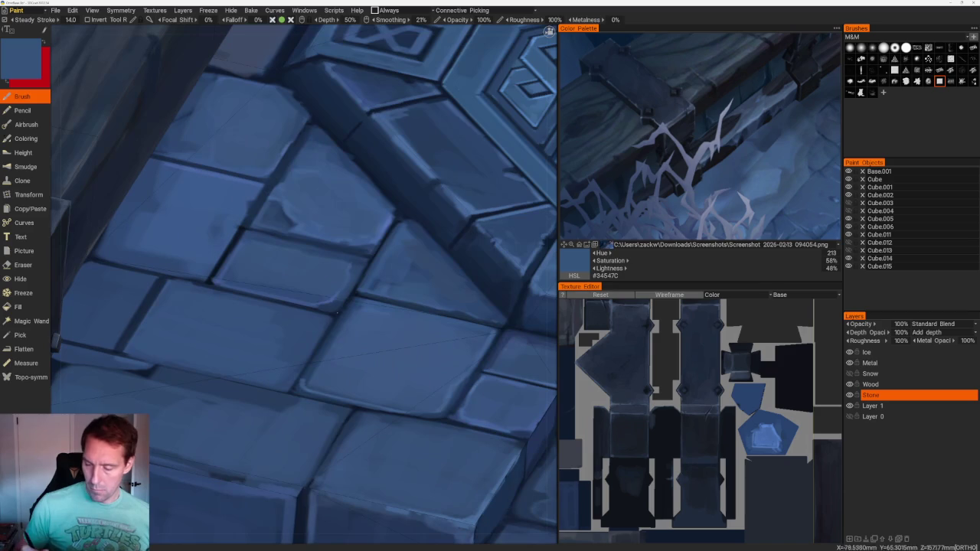
{"action": "key", "text": "v"}
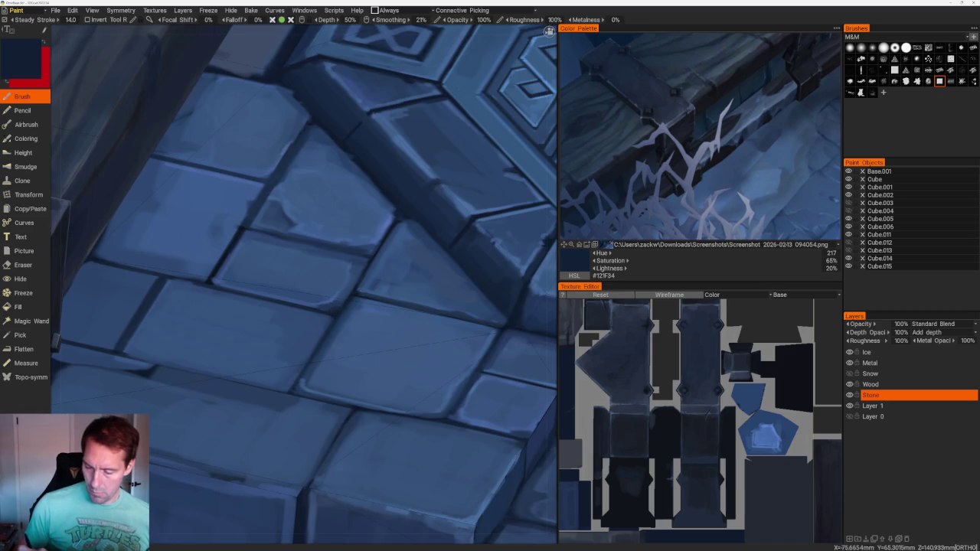
{"action": "key", "text": "v"}
{"action": "scroll", "coordinate": [376, 128], "scroll_direction": "down", "scroll_amount": 3}
{"action": "scroll", "coordinate": [375, 128], "scroll_direction": "down", "scroll_amount": 3}
{"action": "mouse_move", "coordinate": [375, 129]}
{"action": "left_mouse_down"}
{"action": "mouse_move", "coordinate": [399, 138]}
{"action": "mouse_move", "coordinate": [425, 107]}
{"action": "left_mouse_up"}
{"action": "scroll", "coordinate": [398, 138], "scroll_direction": "up", "scroll_amount": 3}
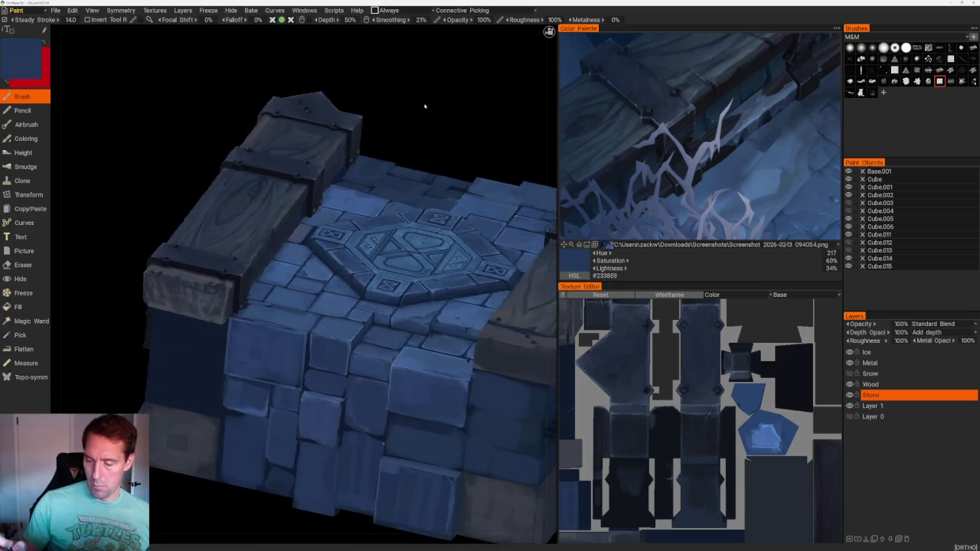
{"action": "scroll", "coordinate": [413, 96], "scroll_direction": "down", "scroll_amount": 2}
{"action": "scroll", "coordinate": [402, 85], "scroll_direction": "down", "scroll_amount": 2}
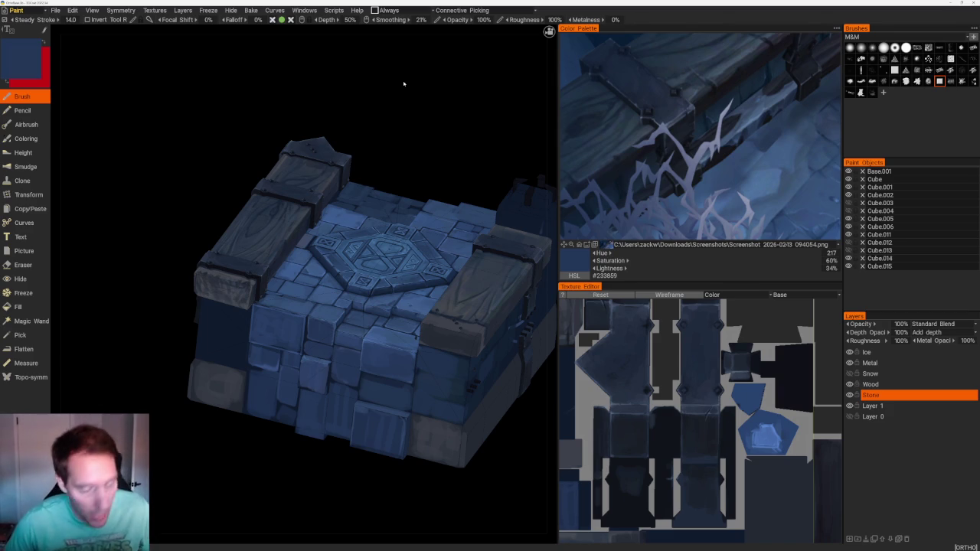
{"action": "left_click_drag", "start_coordinate": [400, 83], "coordinate": [306, 92]}
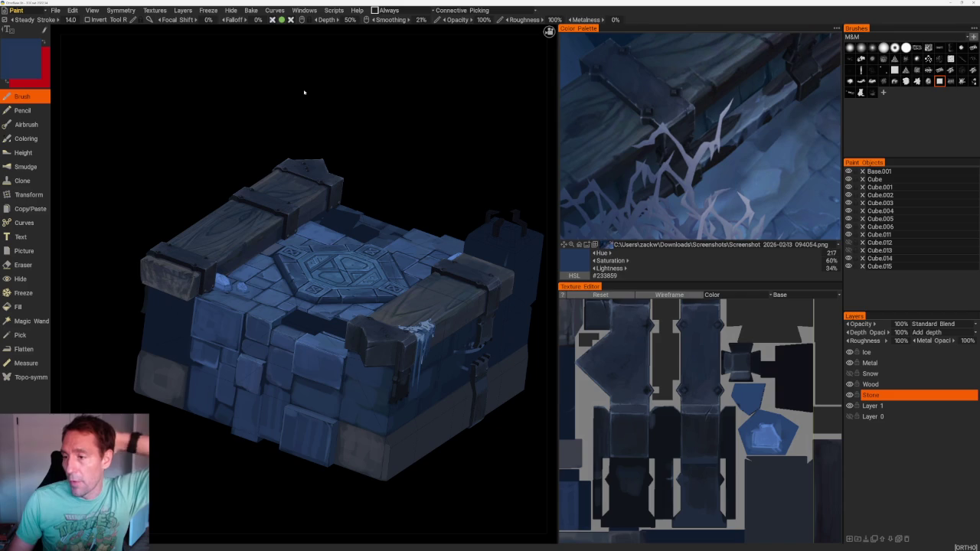
{"action": "mouse_move", "coordinate": [322, 90]}
{"action": "left_mouse_down"}
{"action": "mouse_move", "coordinate": [385, 90]}
{"action": "mouse_move", "coordinate": [313, 105]}
{"action": "mouse_move", "coordinate": [342, 103]}
{"action": "mouse_move", "coordinate": [320, 122]}
{"action": "mouse_move", "coordinate": [354, 161]}
{"action": "mouse_move", "coordinate": [241, 158]}
{"action": "mouse_move", "coordinate": [337, 201]}
{"action": "mouse_move", "coordinate": [317, 179]}
{"action": "mouse_move", "coordinate": [304, 184]}
{"action": "mouse_move", "coordinate": [344, 186]}
{"action": "left_mouse_up"}
{"action": "mouse_move", "coordinate": [386, 139]}
{"action": "left_mouse_down"}
{"action": "mouse_move", "coordinate": [407, 125]}
{"action": "mouse_move", "coordinate": [407, 109]}
{"action": "mouse_move", "coordinate": [383, 113]}
{"action": "left_mouse_up"}
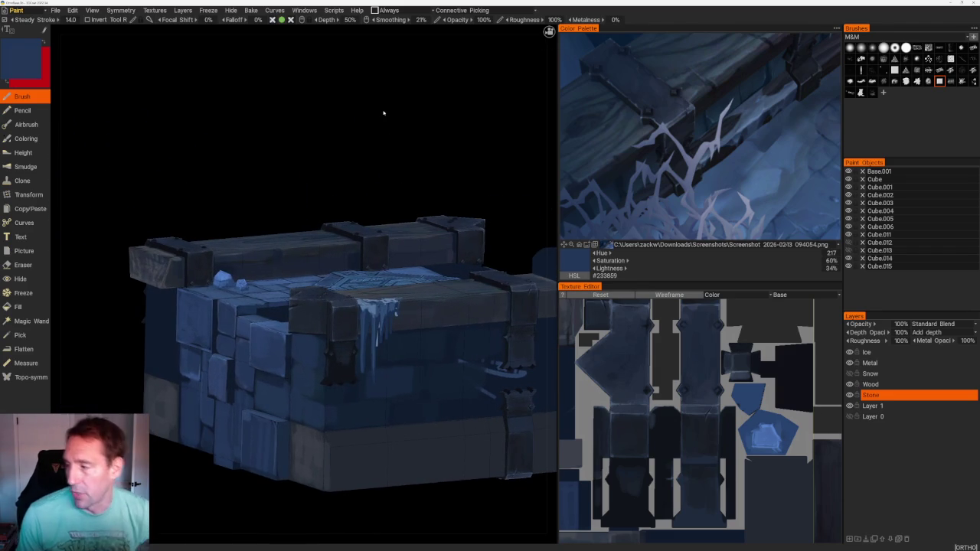
{"action": "mouse_move", "coordinate": [304, 92]}
{"action": "left_mouse_down"}
{"action": "mouse_move", "coordinate": [319, 92]}
{"action": "mouse_move", "coordinate": [291, 94]}
{"action": "mouse_move", "coordinate": [308, 160]}
{"action": "left_mouse_up"}
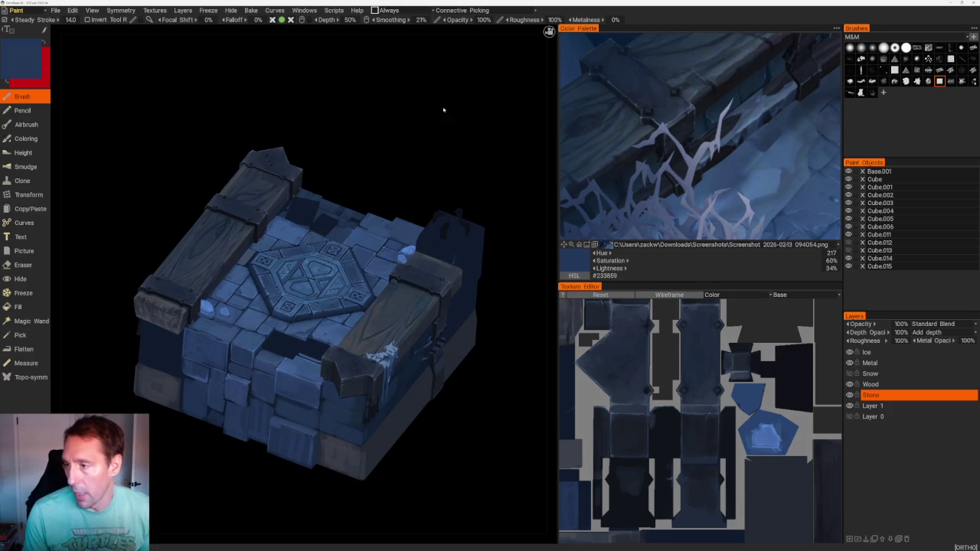
- Switch to Perspective projection and orbit the crate to review its left side and top
{"action": "left_click", "coordinate": [475, 31]}
{"action": "mouse_move", "coordinate": [461, 81]}
{"action": "left_mouse_down"}
{"action": "mouse_move", "coordinate": [431, 142]}
{"action": "mouse_move", "coordinate": [453, 144]}
{"action": "mouse_move", "coordinate": [462, 162]}
{"action": "mouse_move", "coordinate": [308, 140]}
{"action": "mouse_move", "coordinate": [285, 148]}
{"action": "mouse_move", "coordinate": [280, 171]}
{"action": "mouse_move", "coordinate": [324, 138]}
{"action": "mouse_move", "coordinate": [276, 156]}
{"action": "mouse_move", "coordinate": [319, 145]}
{"action": "mouse_move", "coordinate": [326, 169]}
{"action": "mouse_move", "coordinate": [361, 181]}
{"action": "mouse_move", "coordinate": [361, 165]}
{"action": "mouse_move", "coordinate": [431, 154]}
{"action": "mouse_move", "coordinate": [449, 168]}
{"action": "mouse_move", "coordinate": [419, 132]}
{"action": "mouse_move", "coordinate": [429, 136]}
{"action": "mouse_move", "coordinate": [405, 131]}
{"action": "left_mouse_up"}
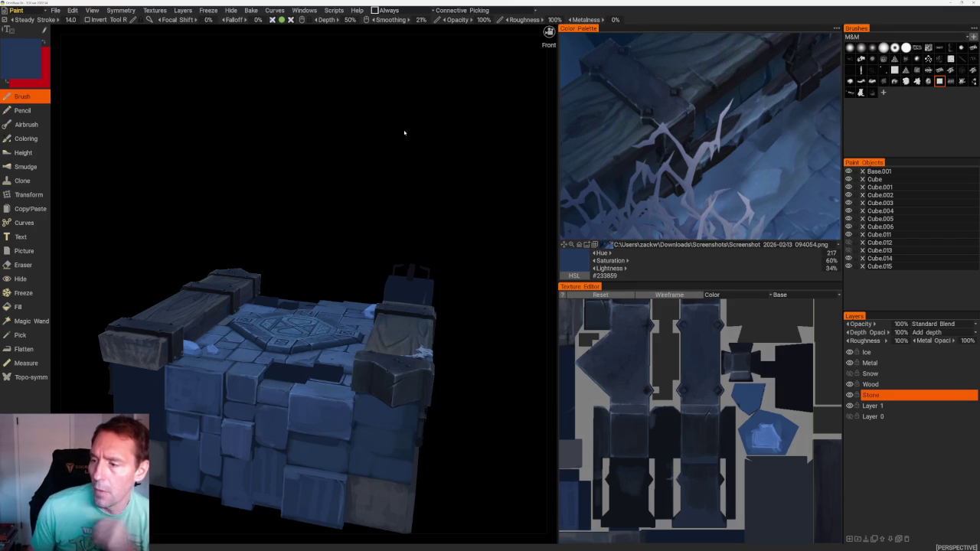
{"action": "mouse_move", "coordinate": [404, 133]}
{"action": "left_mouse_down"}
{"action": "mouse_move", "coordinate": [425, 116]}
{"action": "mouse_move", "coordinate": [426, 127]}
{"action": "left_mouse_up"}
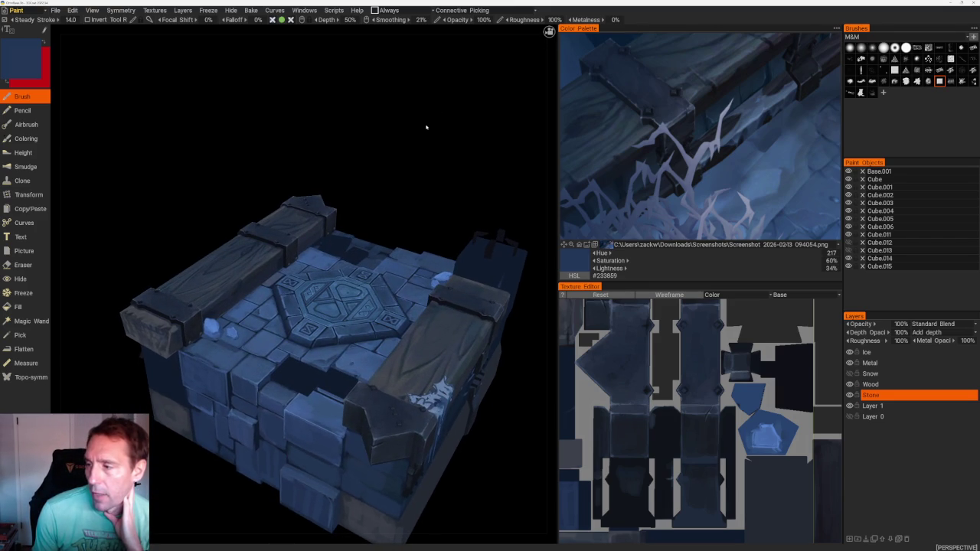